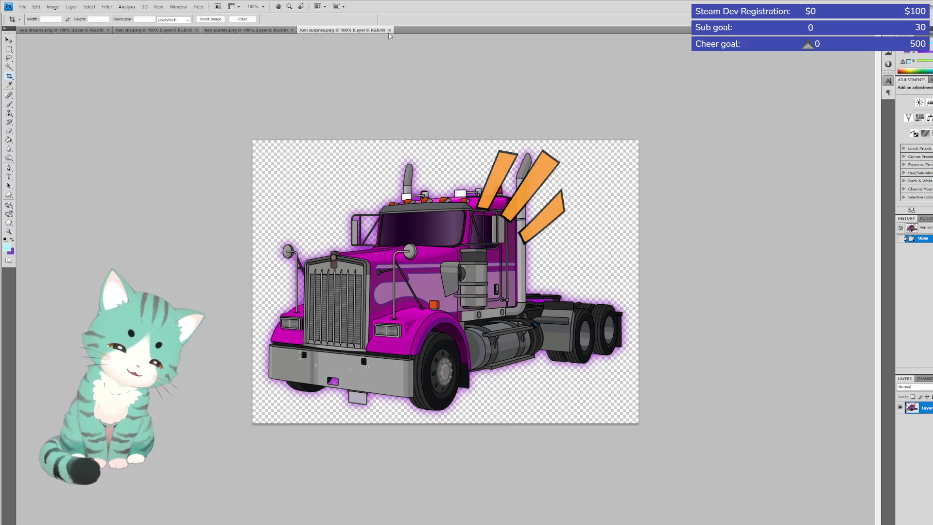
Close the Ken surprise, sparkle, shy and dreamy truck images one after another
left_click(389, 30)
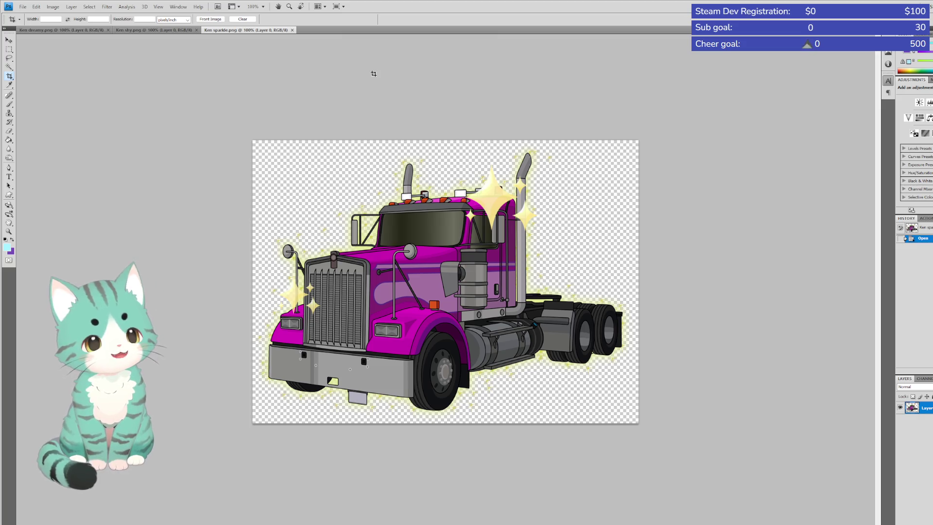
left_click(293, 30)
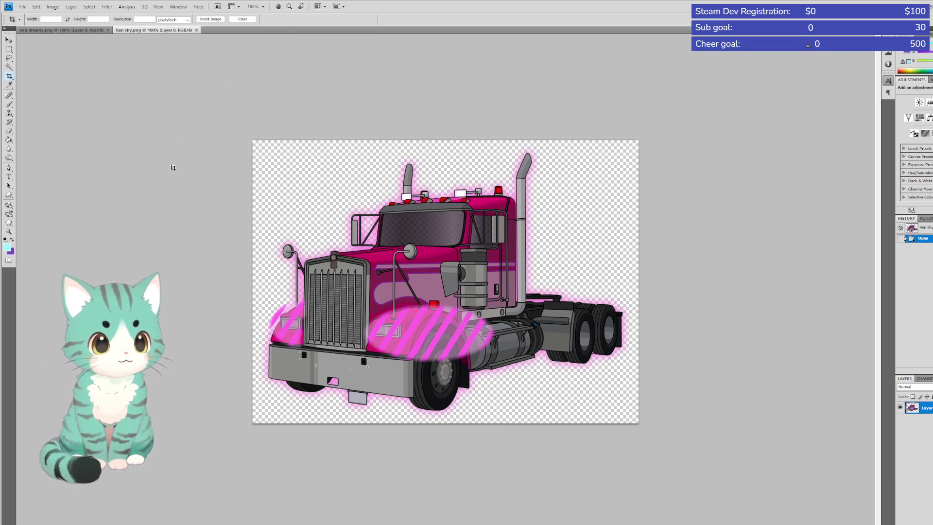
left_click(197, 31)
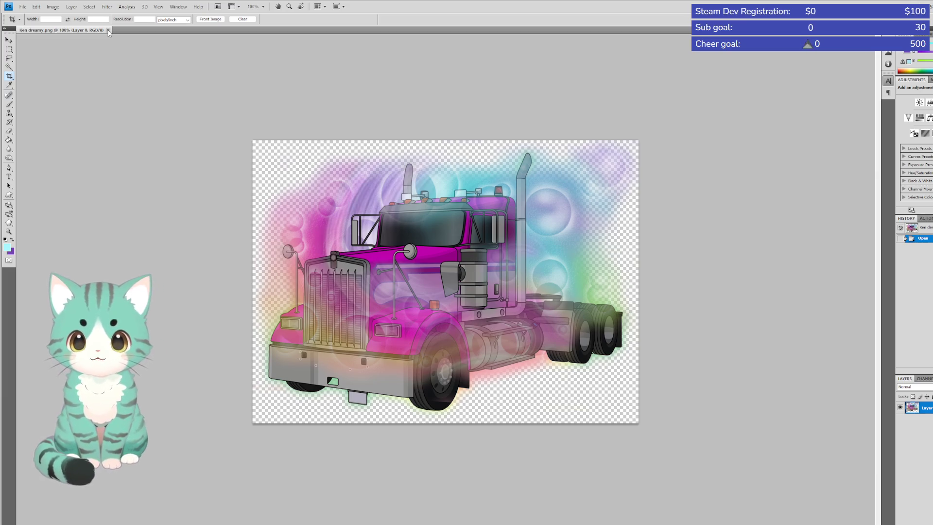
left_click(108, 30)
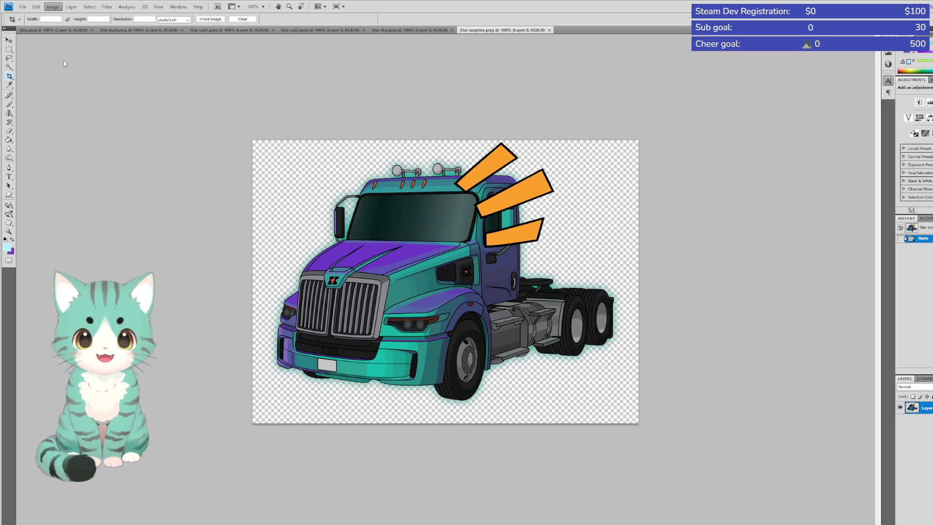
Review the Star shy, sad2, Star, mad, sad1 and surprise images, ending on Star surprise
key("Escape")
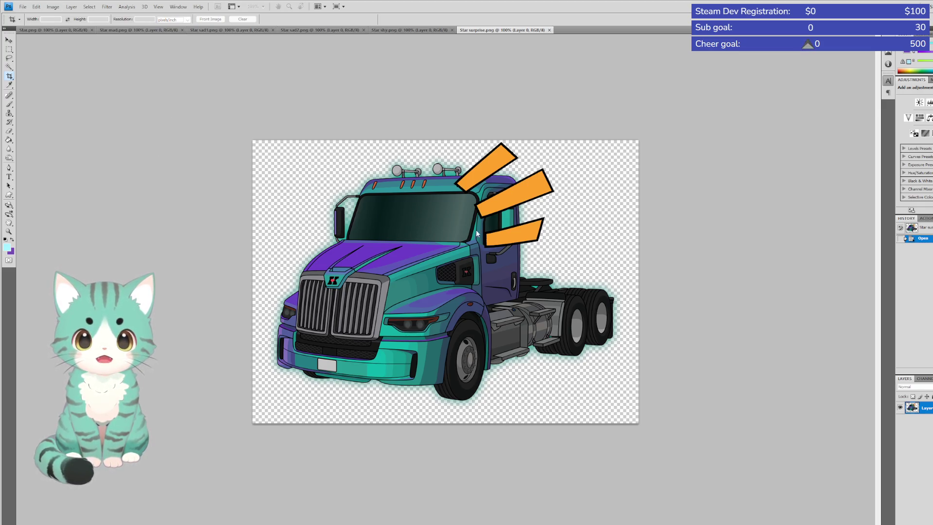
left_click(413, 30)
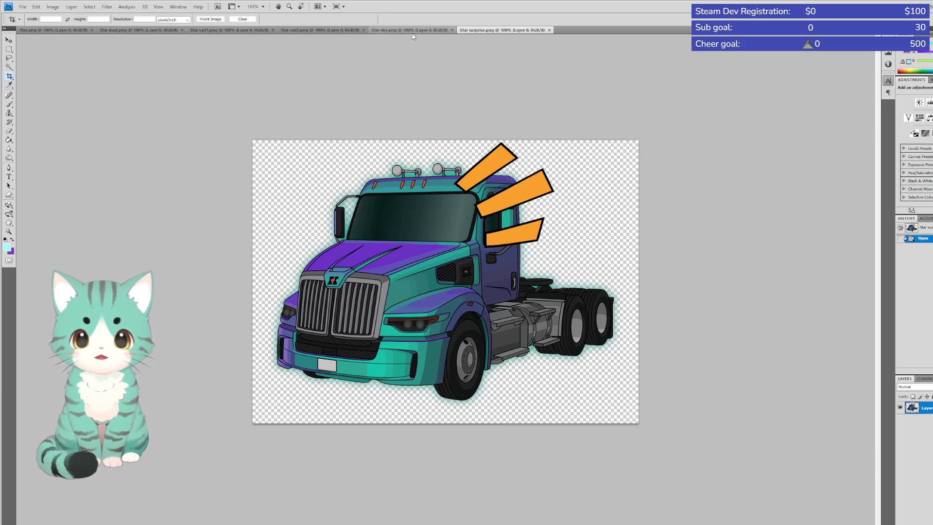
left_click(311, 31)
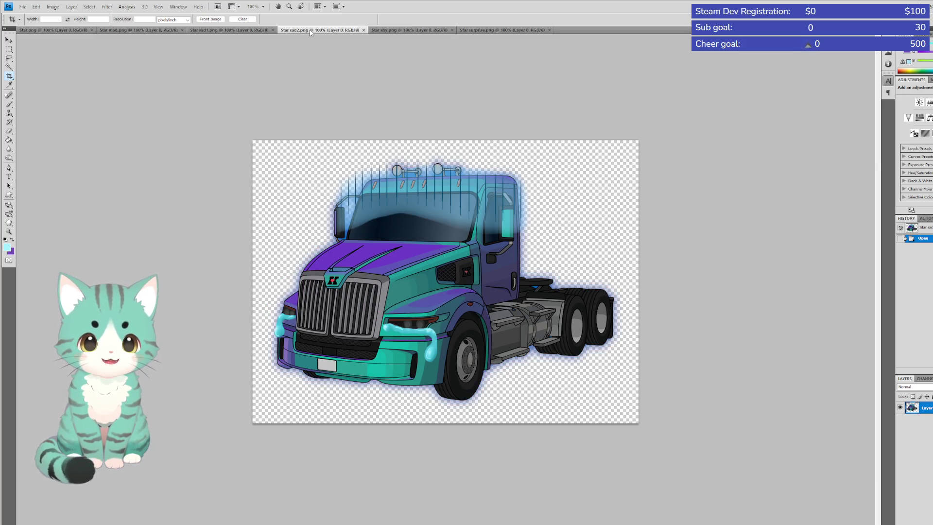
left_click(67, 32)
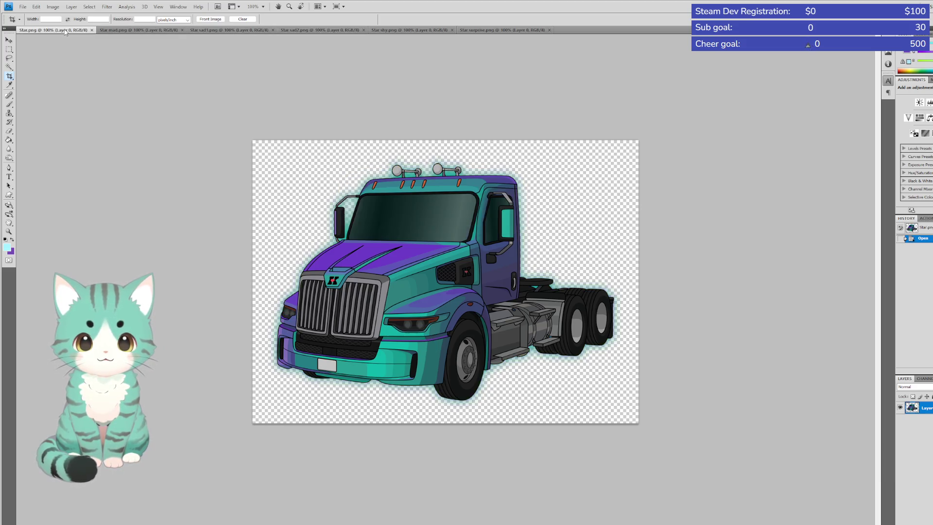
left_click(131, 30)
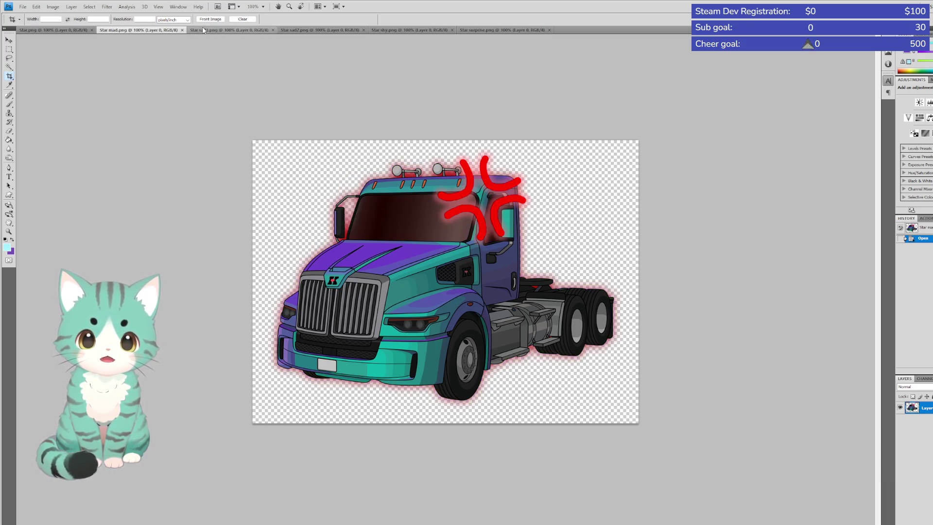
left_click(258, 30)
left_click(313, 30)
left_click(407, 30)
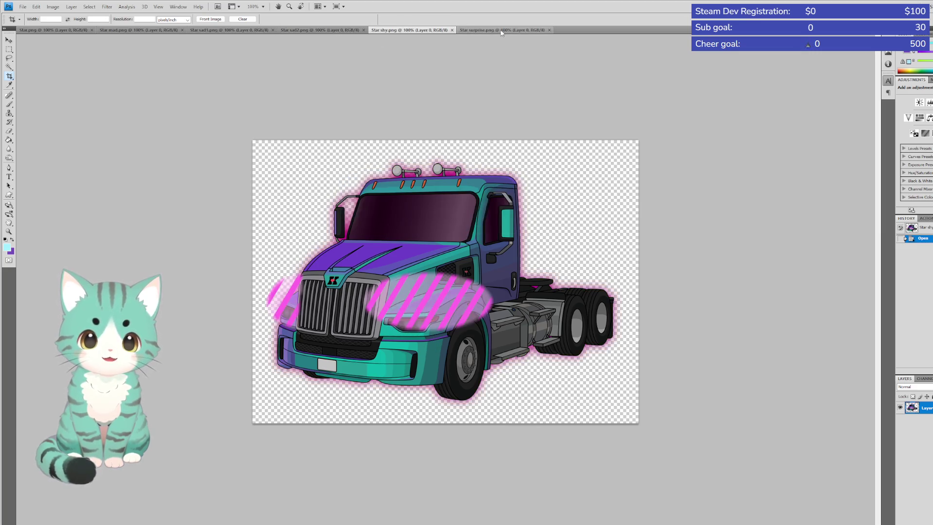
left_click(501, 30)
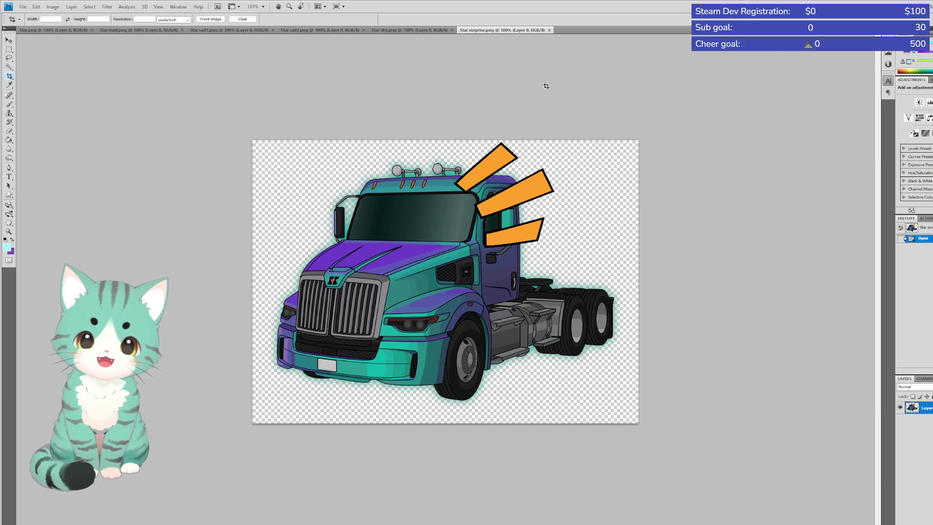
Bring up the Canvas Size settings for Star surprise.png
left_click(56, 7)
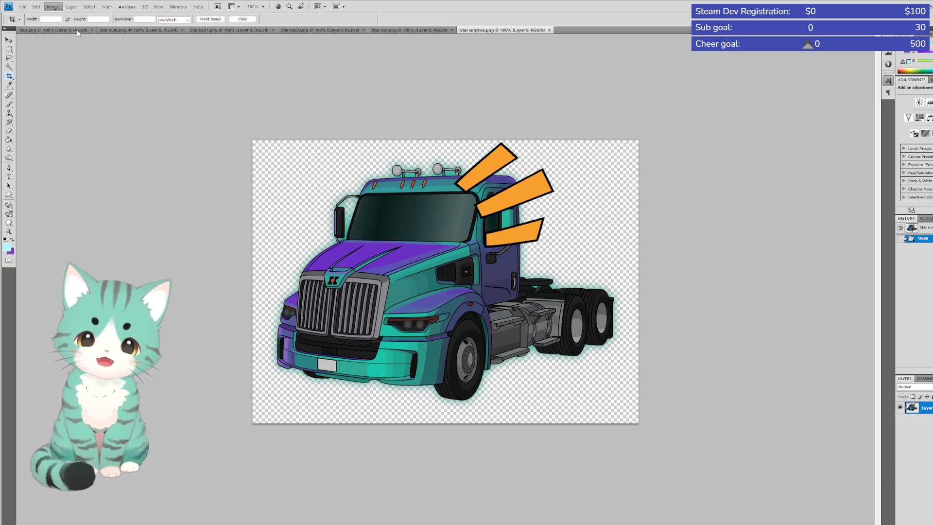
left_click(58, 72)
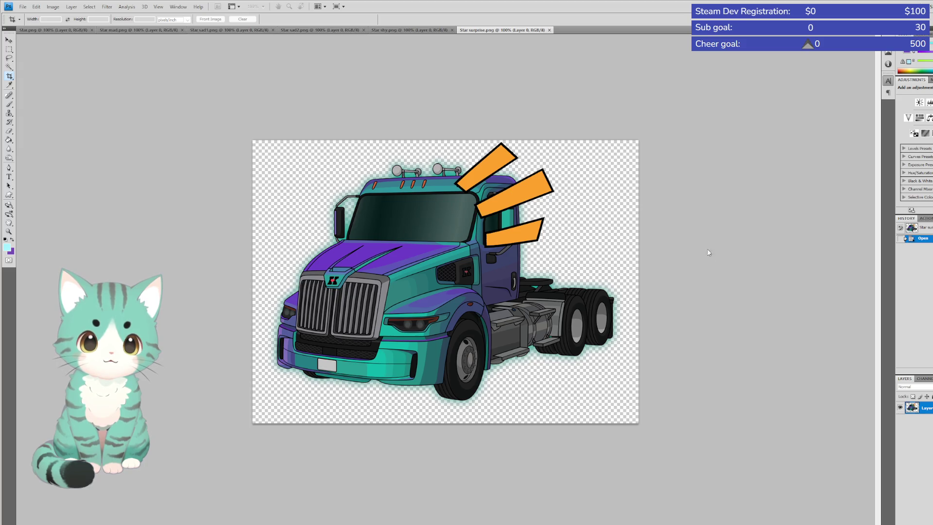
left_click(626, 131)
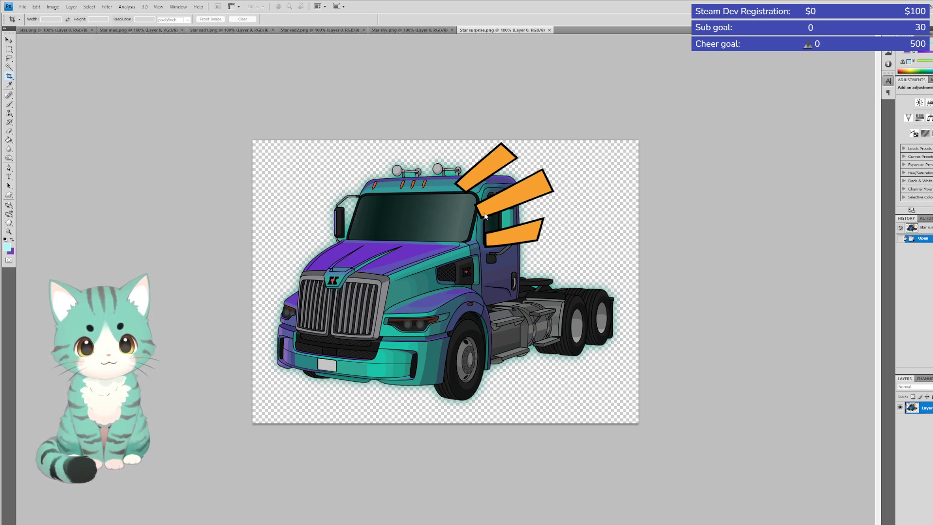
left_click(557, 158)
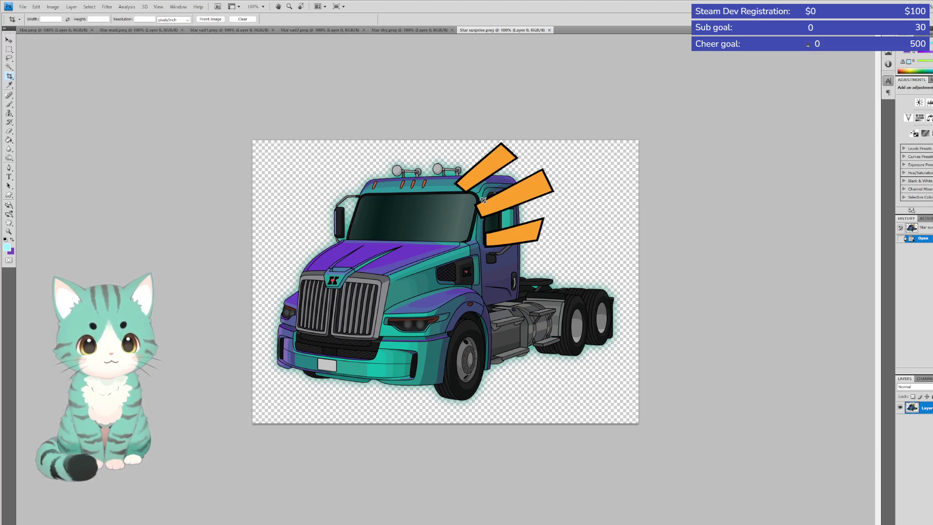
Enlarge the Star surprise canvas slightly, save the image, and close the document
key("F2")
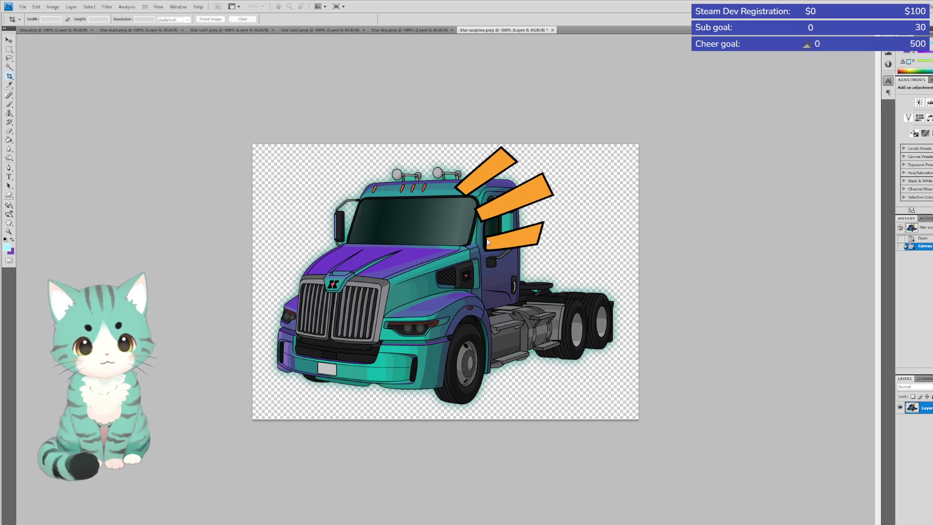
key("Return")
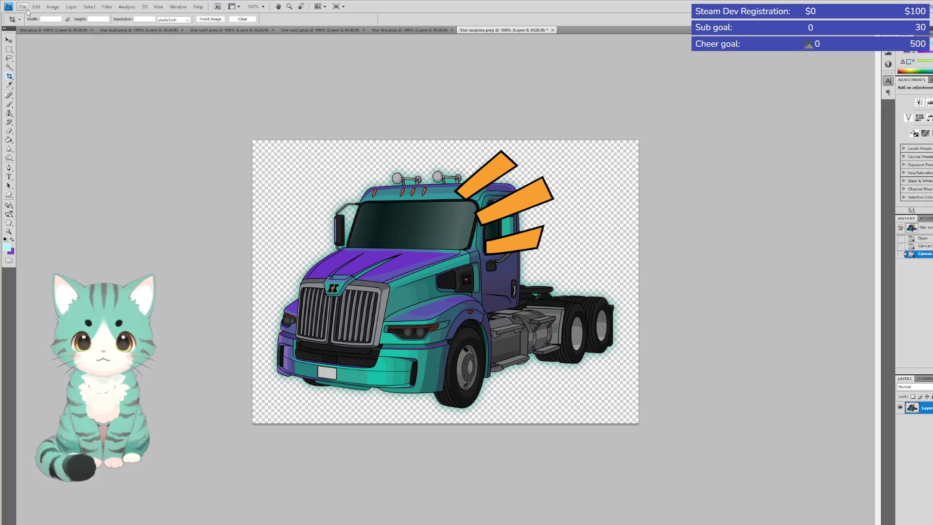
key("ctrl+s")
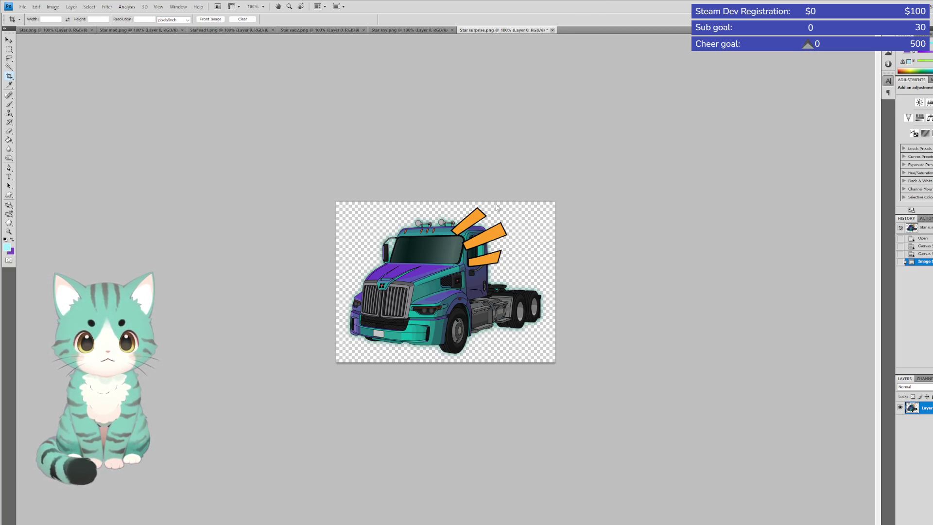
key("ctrl+w")
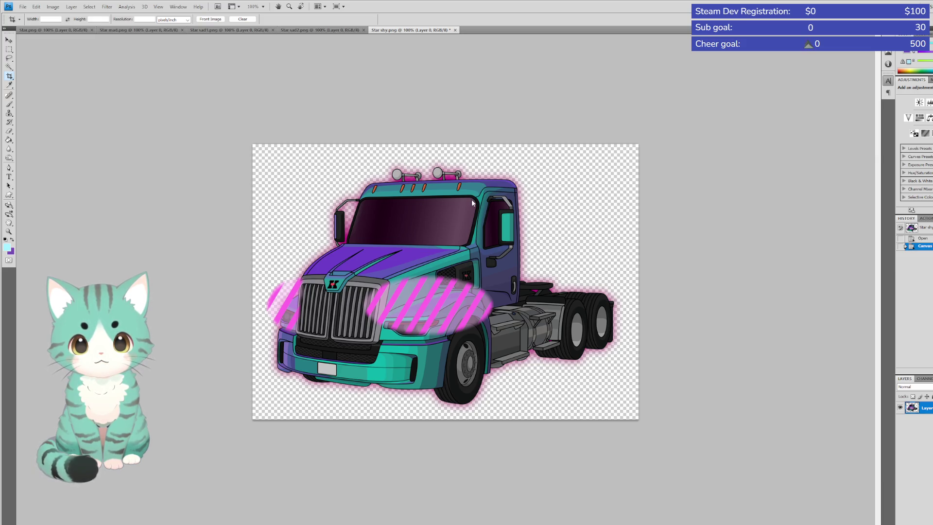
Make the Star shy canvas about 16 px taller and save it
key("alt+ctrl+c")
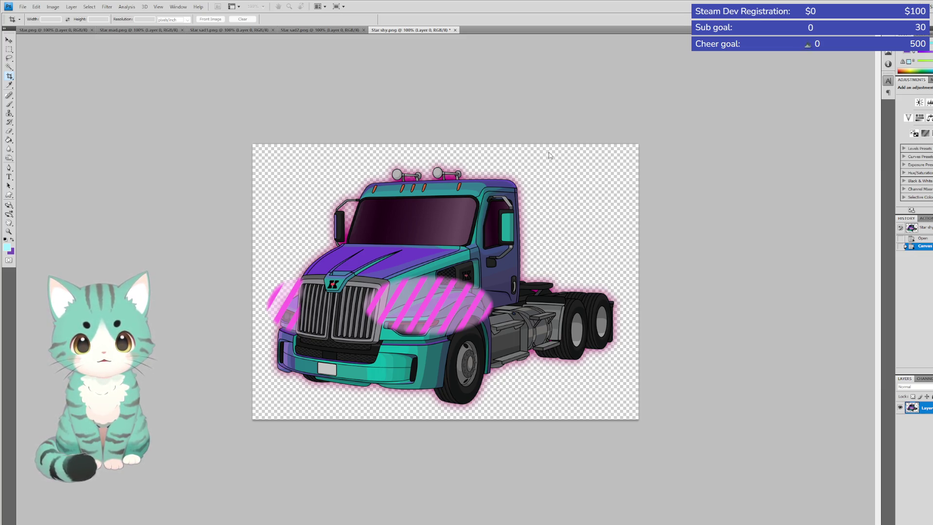
key("Return")
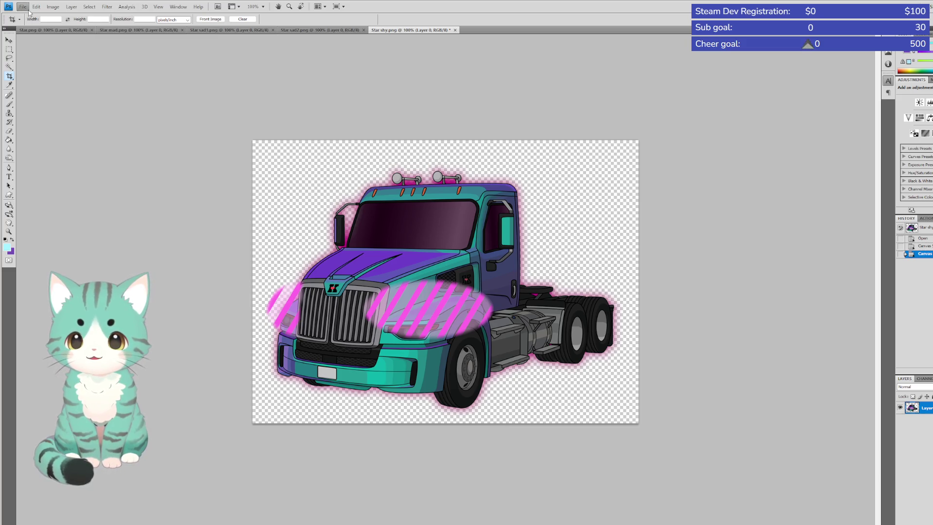
key("alt+ctrl+c")
key("ctrl+s")
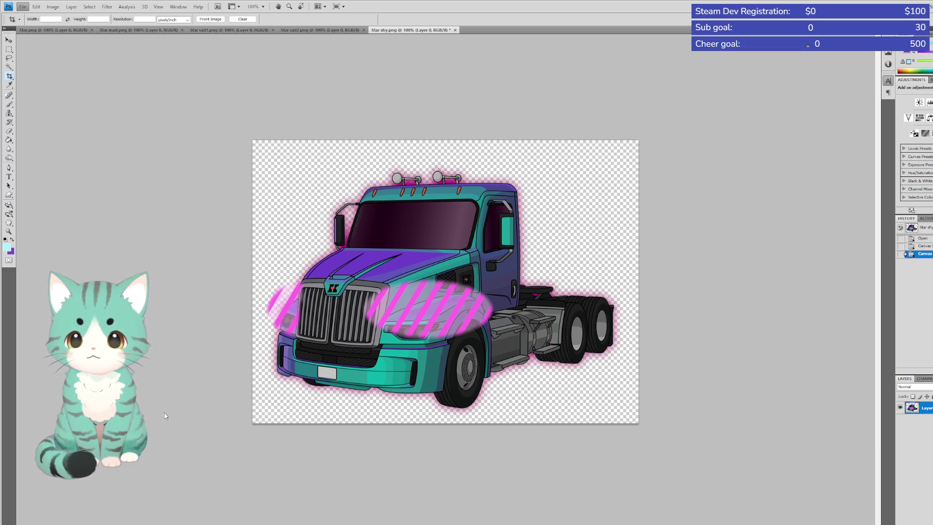
Shrink the Star shy truck image, then close the document
key("alt+ctrl+c")
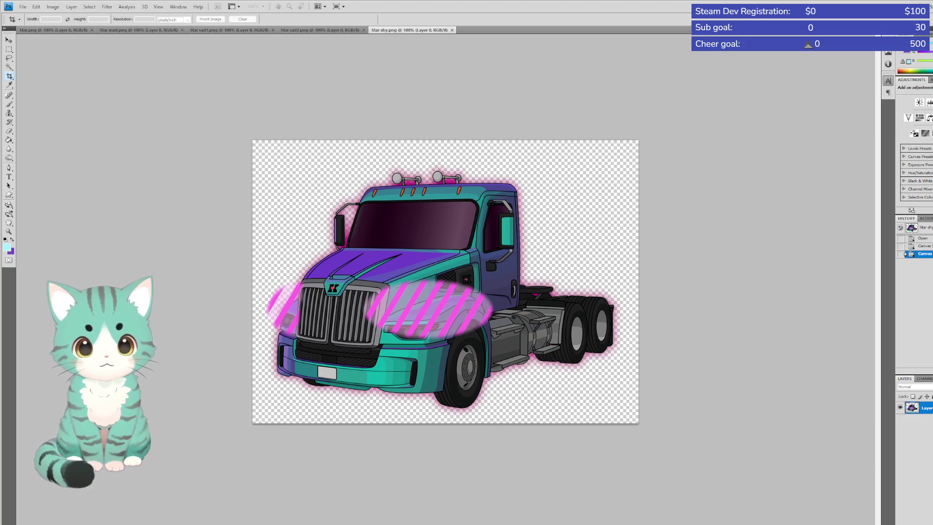
key("Return")
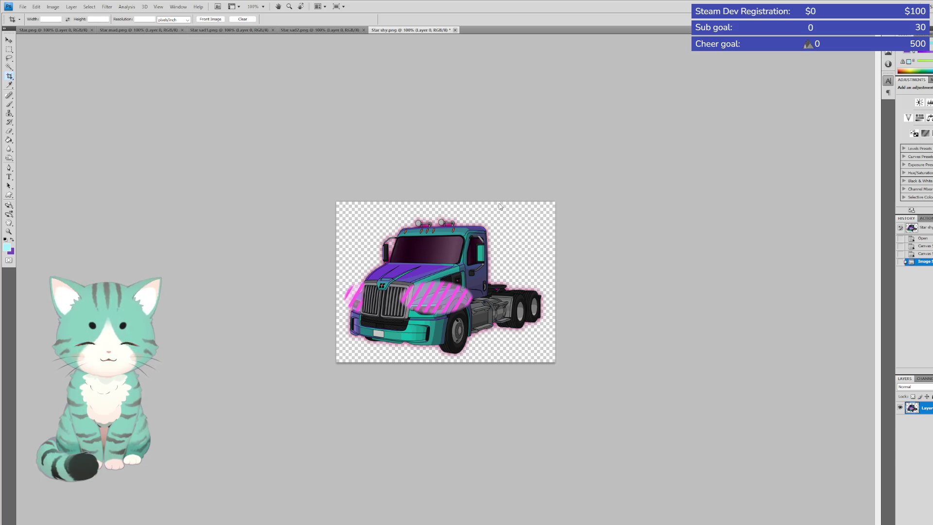
key("ctrl+w")
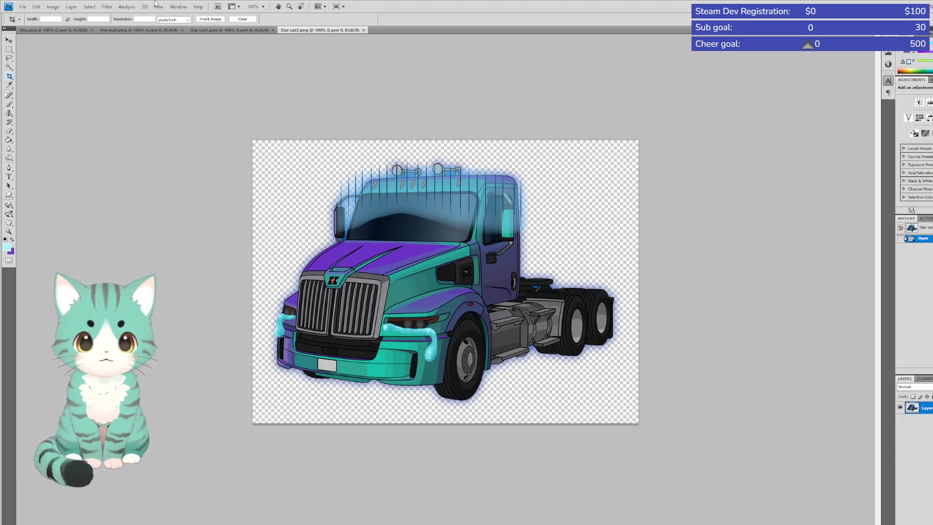
Make the Star sad2 canvas taller and save the image
key("alt+i")
key("i")
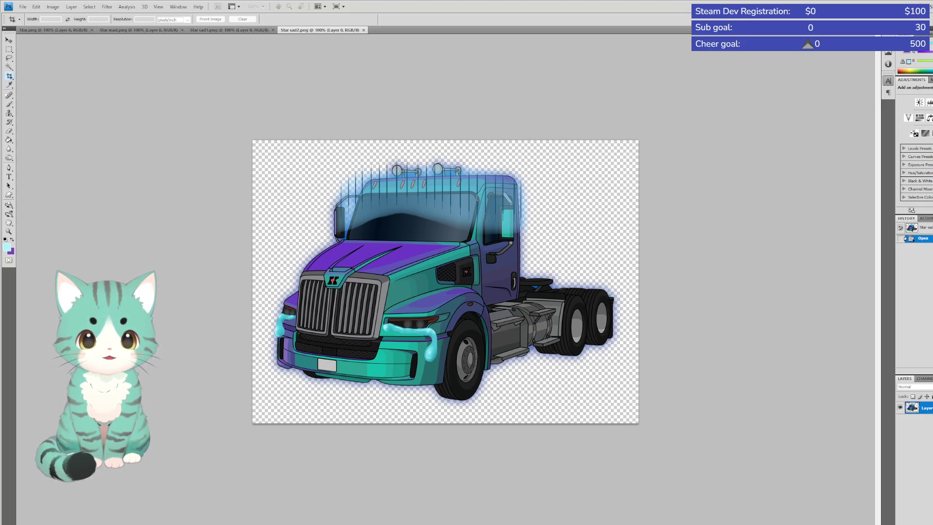
key("Escape")
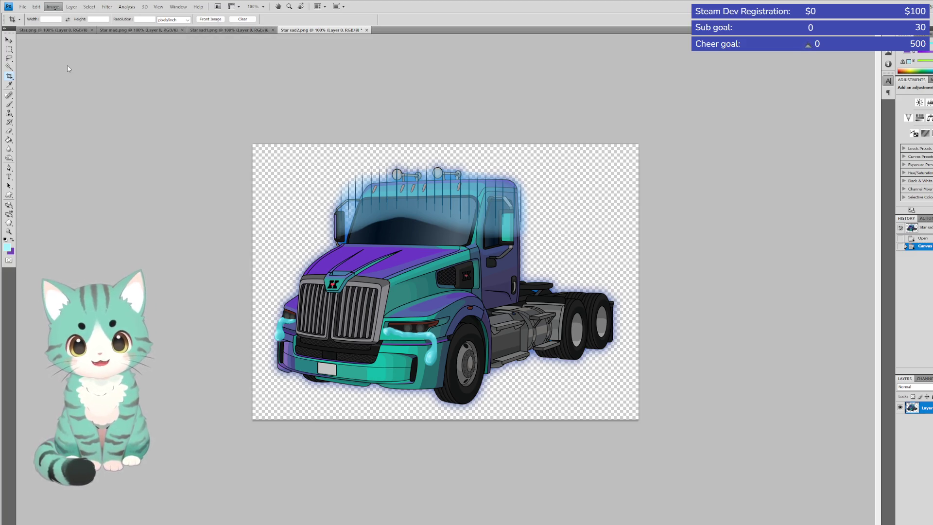
key("ctrl+alt+c")
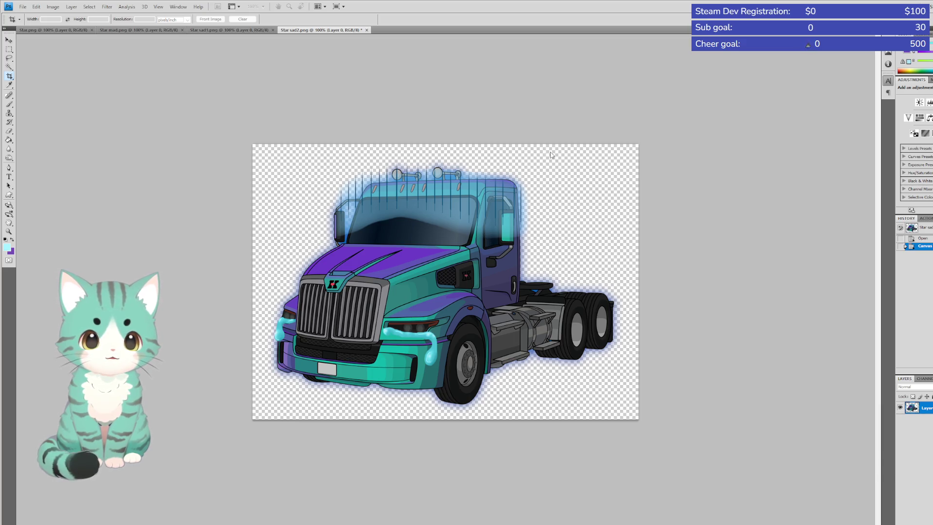
key("Return")
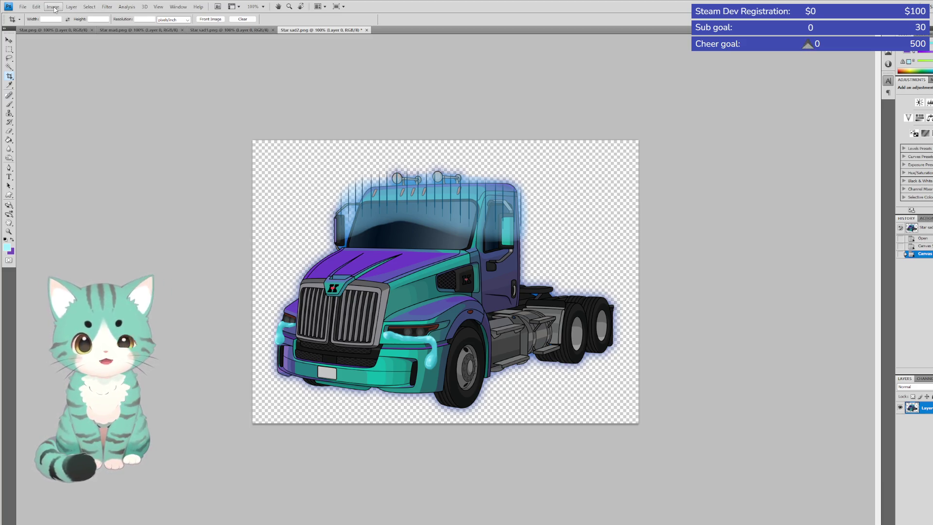
left_click(55, 9)
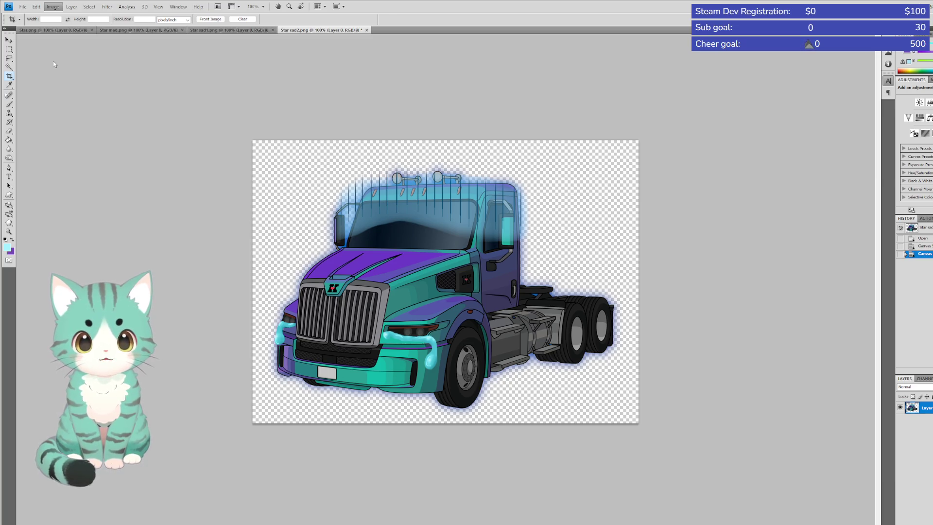
left_click(646, 111)
key("ctrl+s")
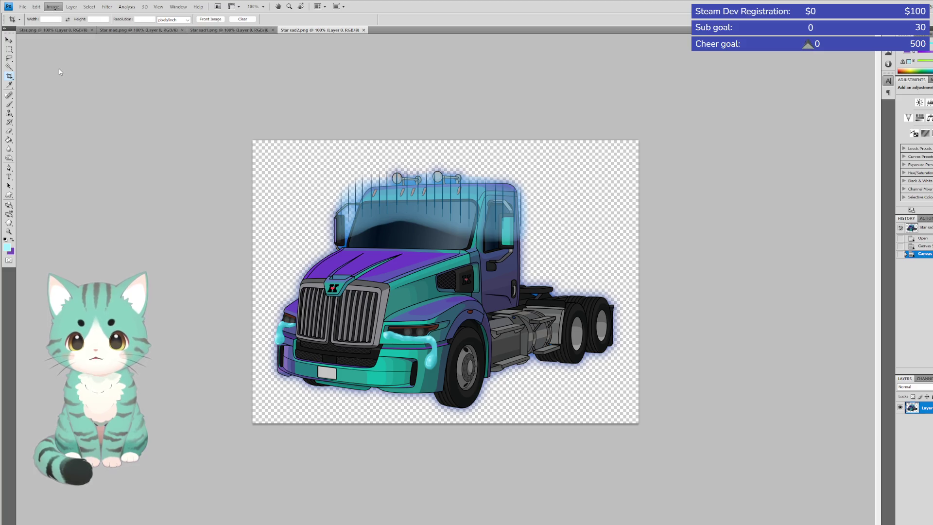
Scale the Star sad2 image down, then close Star sad2.png
key("alt+ctrl+c")
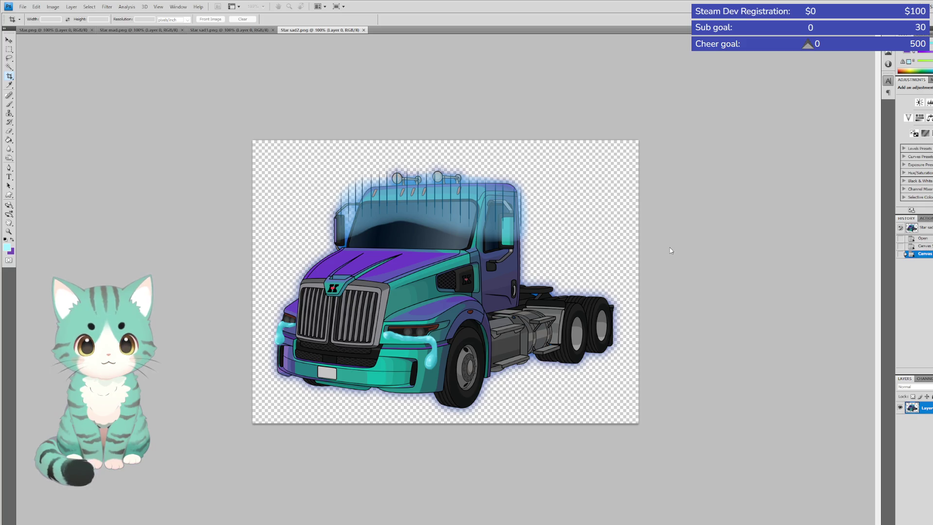
key("Return")
key("alt")
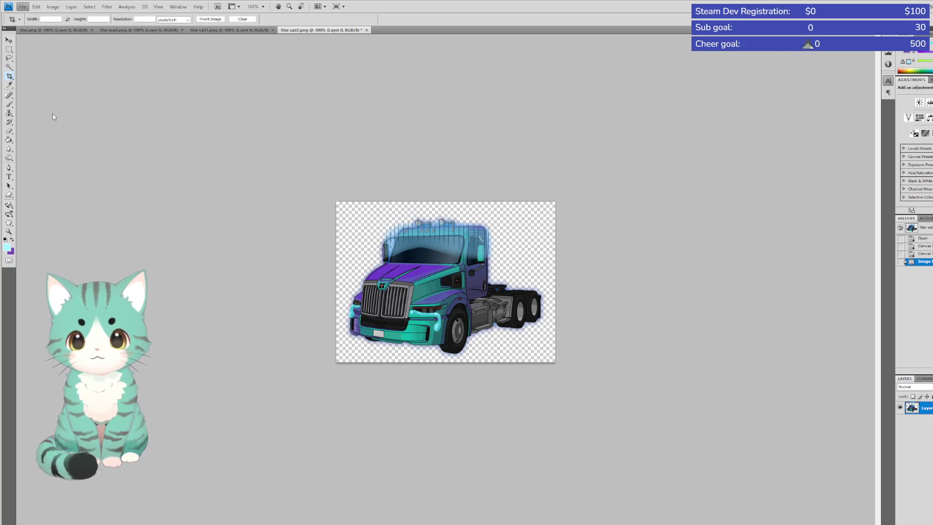
key("alt")
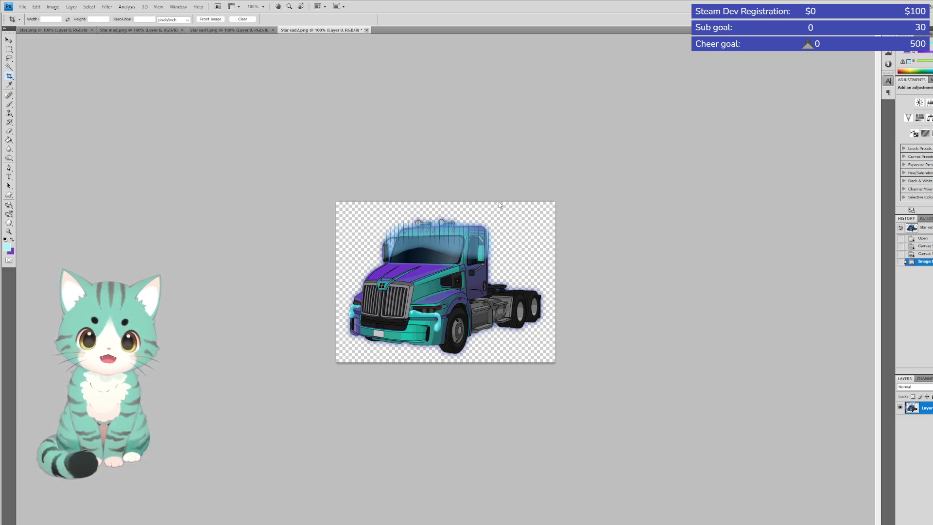
key("ctrl+w")
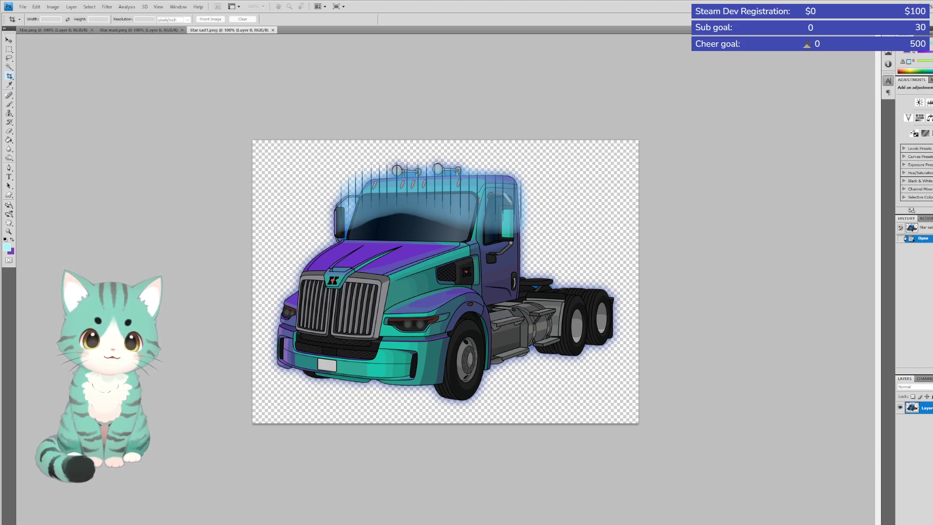
Make the Star sad1 canvas taller and save the image
left_click(561, 156)
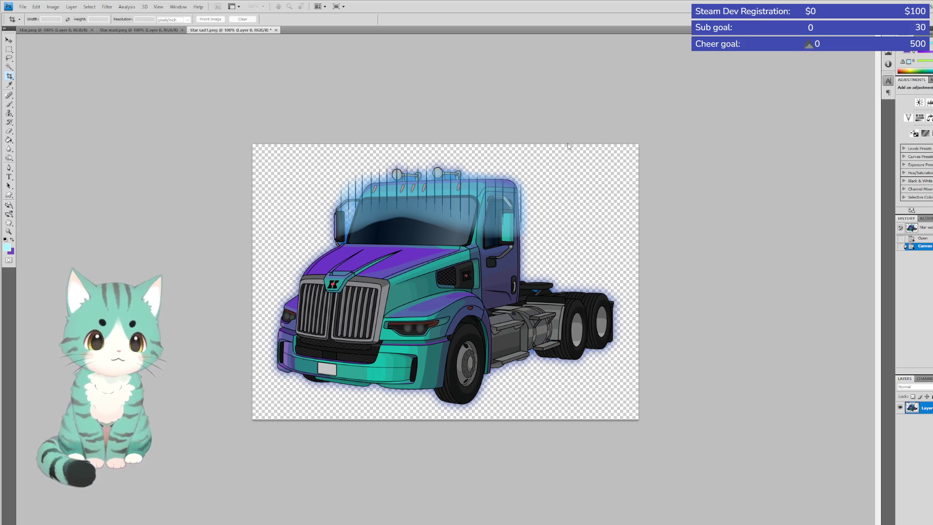
key("Return")
key("ctrl+s")
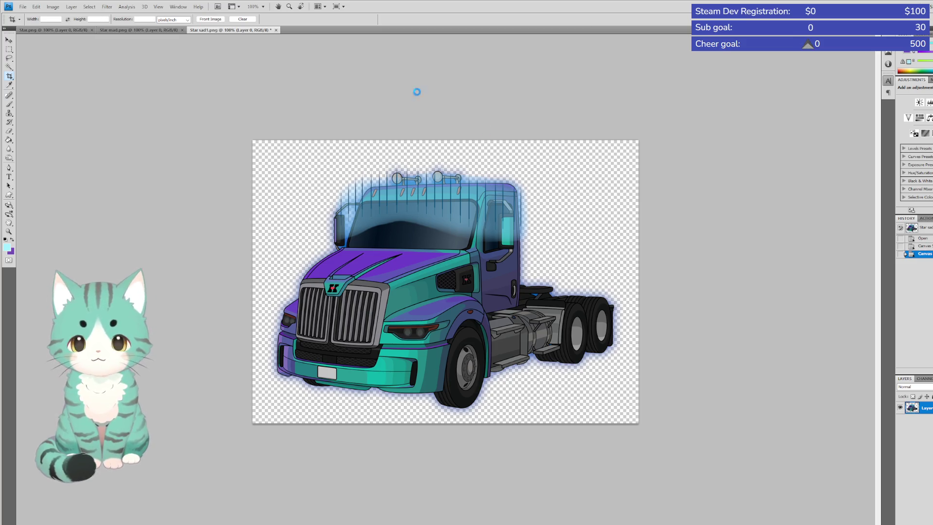
Scale the Star sad1 image down with Image Size, then close Star sad1.png
left_click(53, 7)
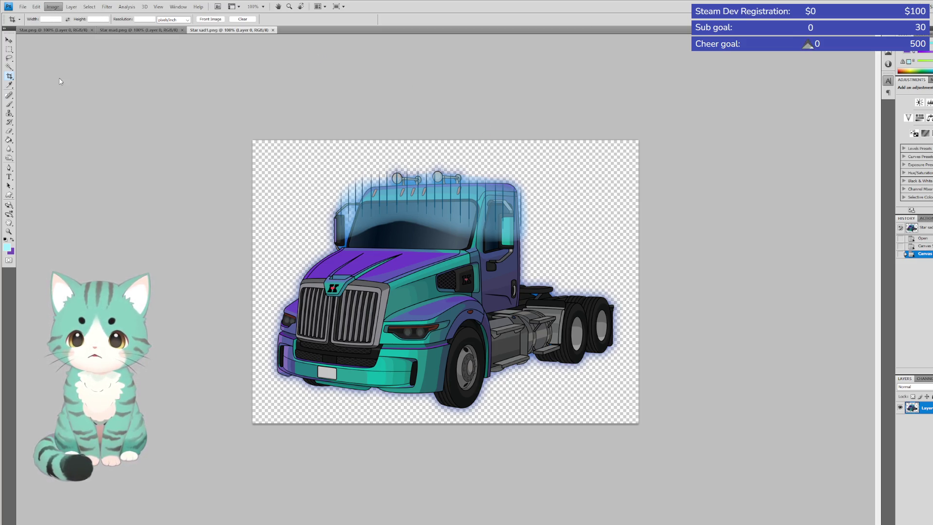
left_click(66, 60)
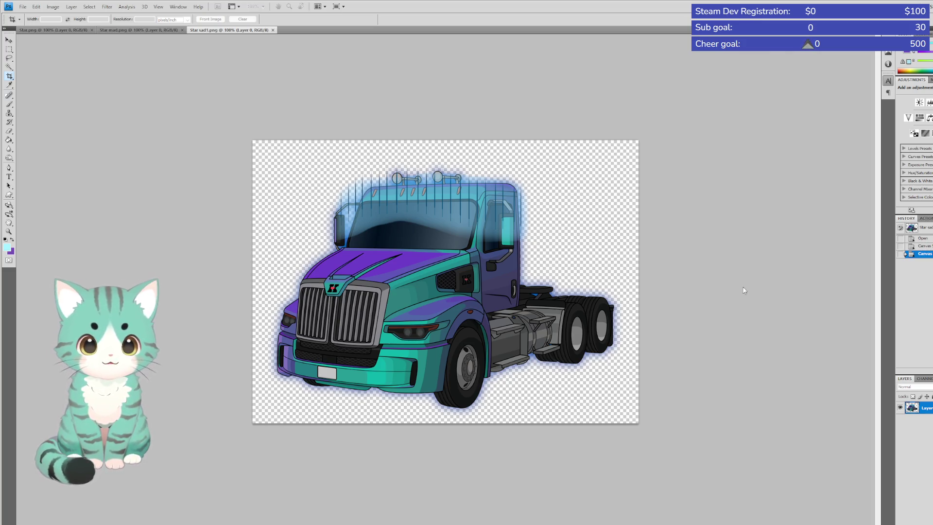
key("Return")
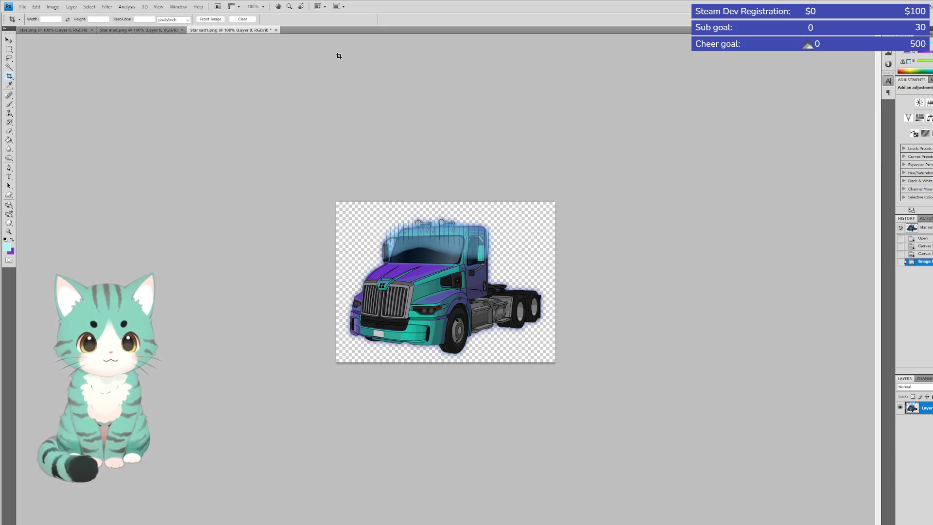
left_click(22, 7)
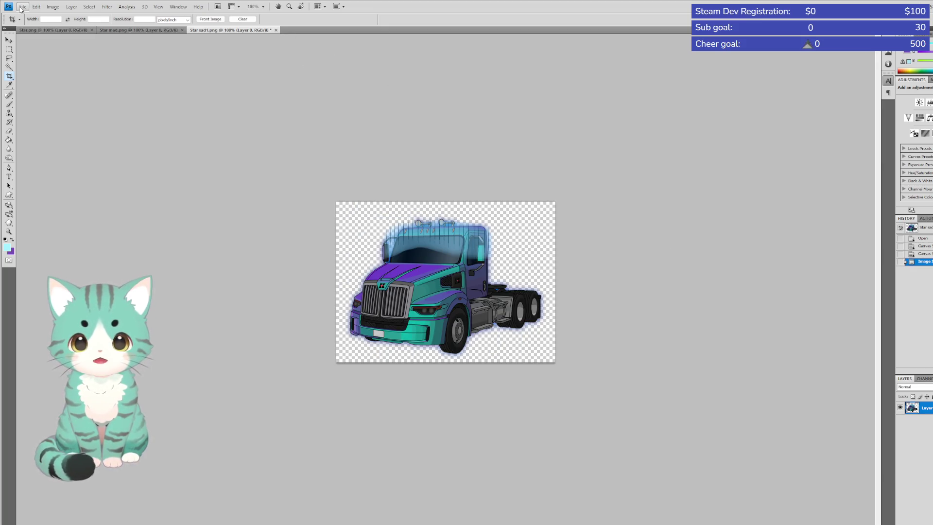
key("Escape")
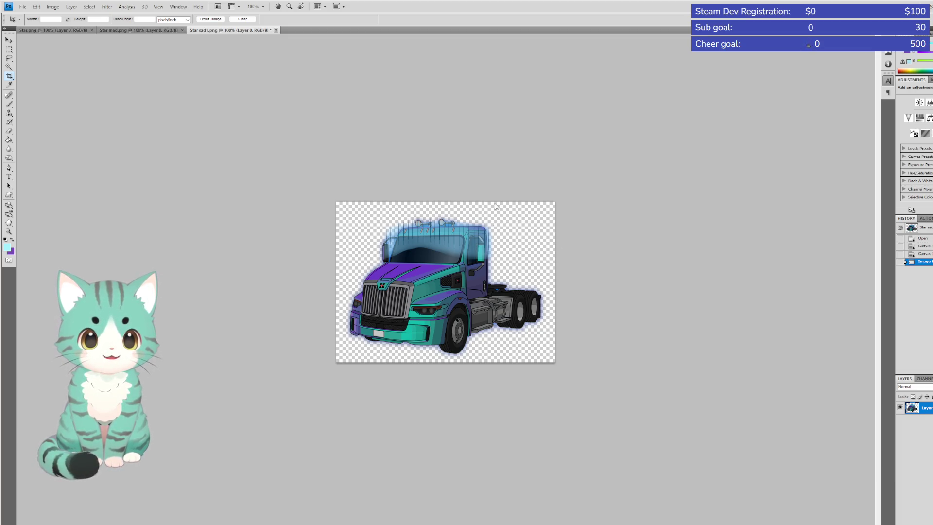
key("ctrl+w")
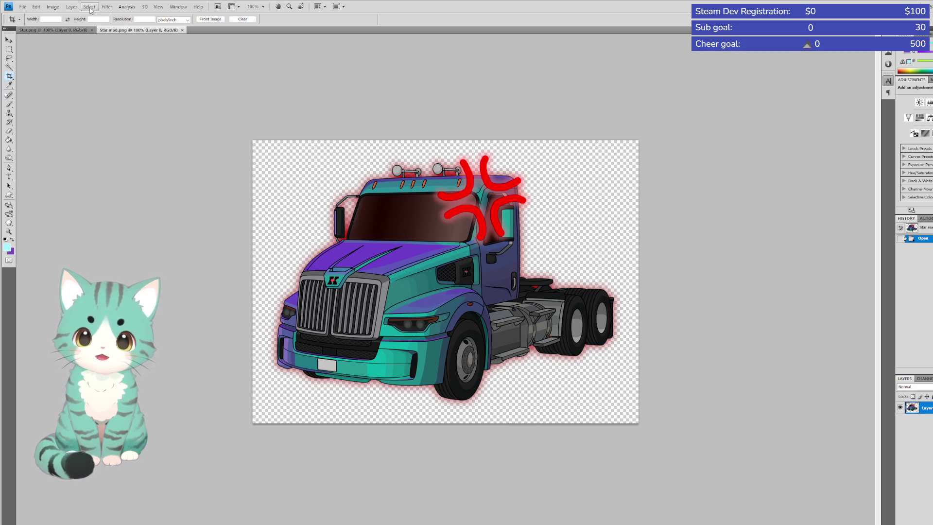
Make the Star mad canvas taller, save it, scale it down, and close Star mad.png
left_click(90, 6)
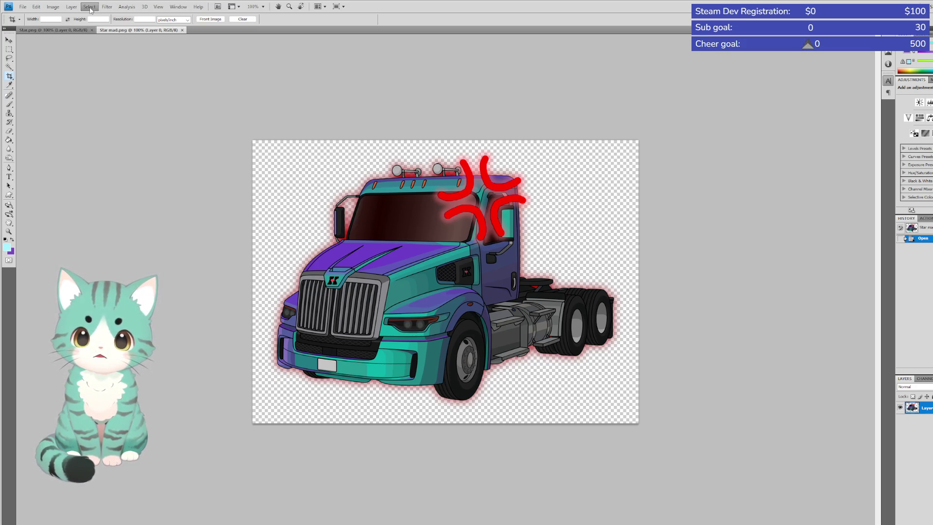
key("Left")
key("Left")
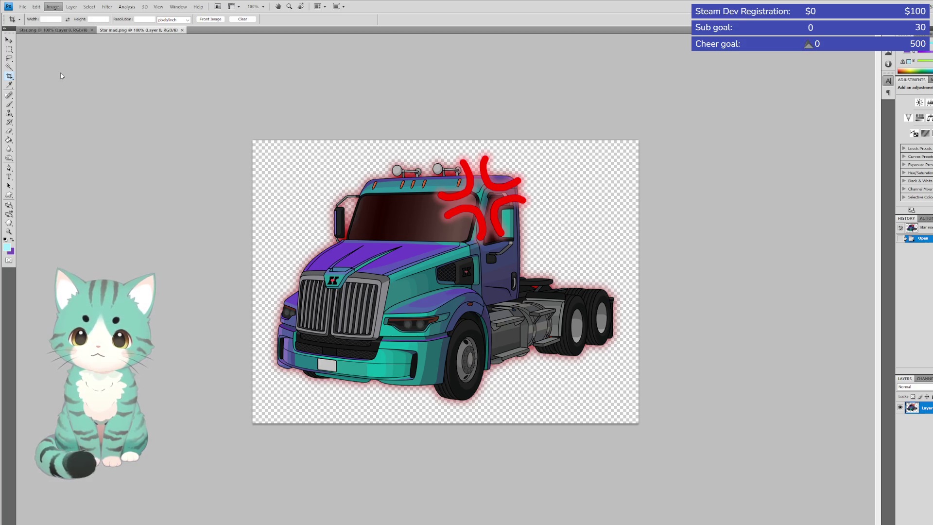
key("Escape")
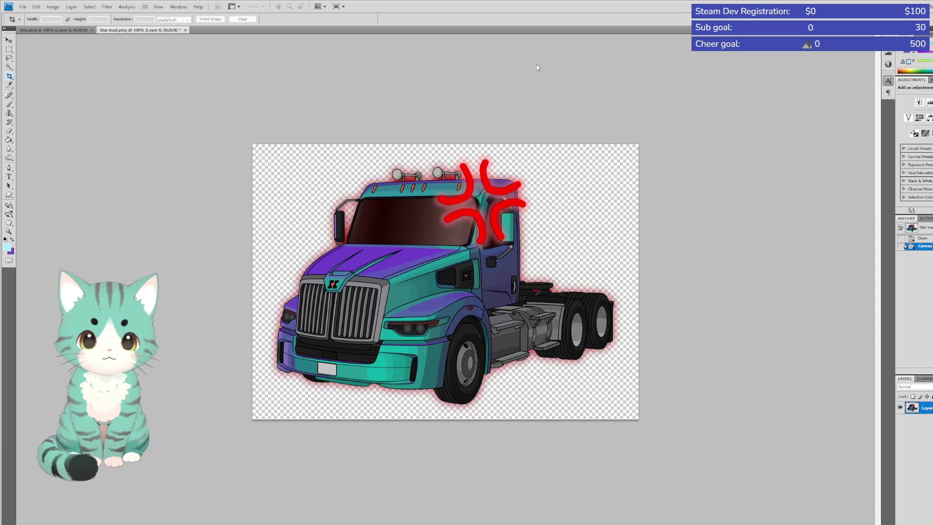
key("Return")
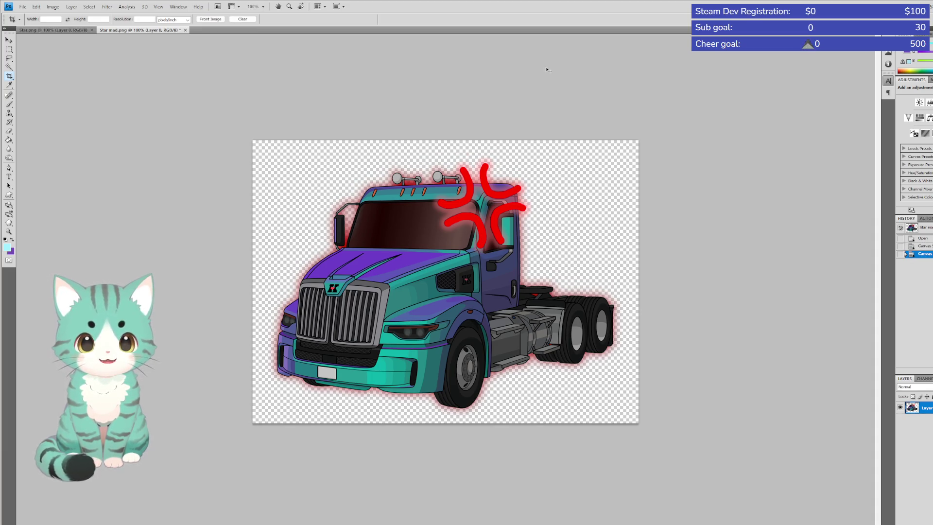
key("ctrl+s")
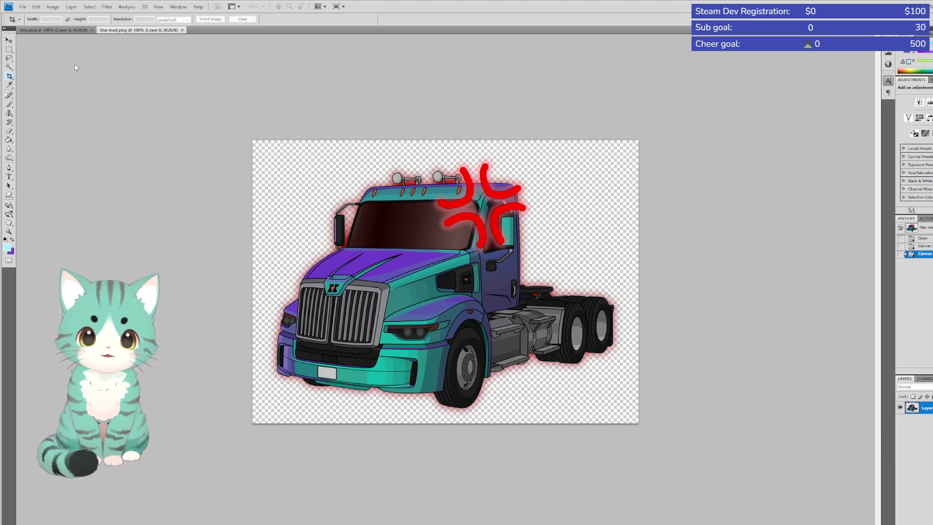
left_click(673, 246)
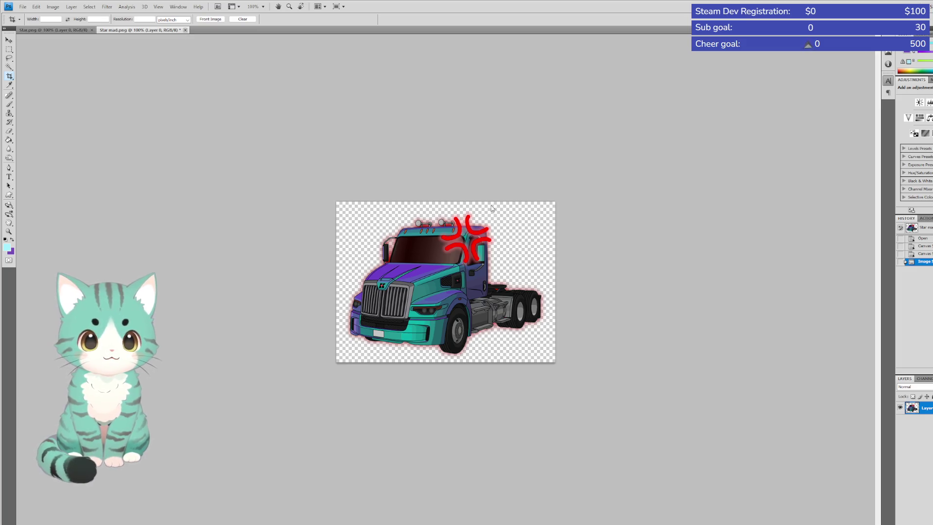
key("ctrl+w")
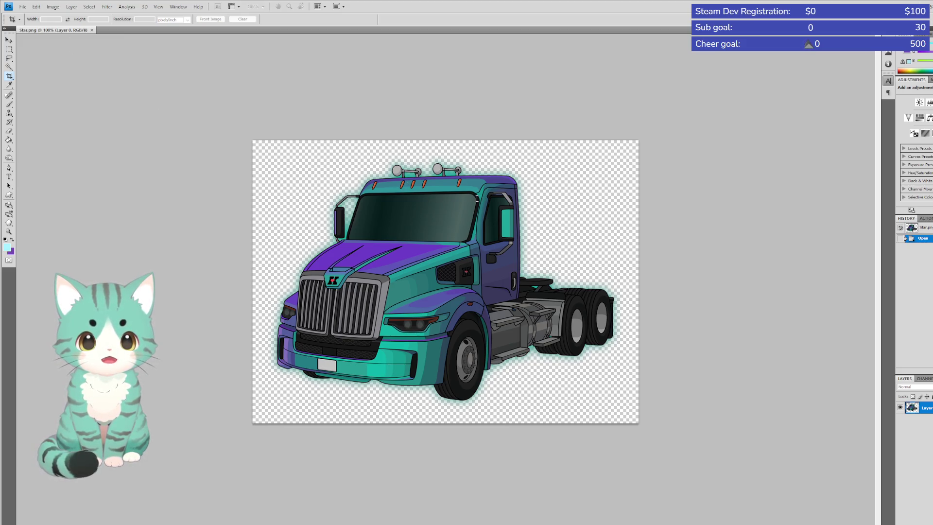
Make the Star.png canvas taller and save the image
key("Return")
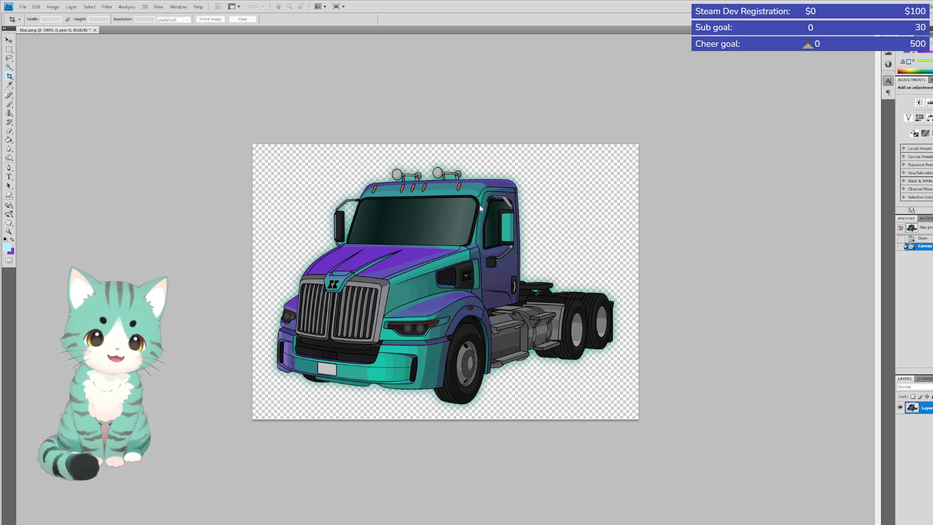
key("Return")
key("ctrl+s")
Scale Star.png down with Image Size, then close the finished Star emote
left_click(51, 7)
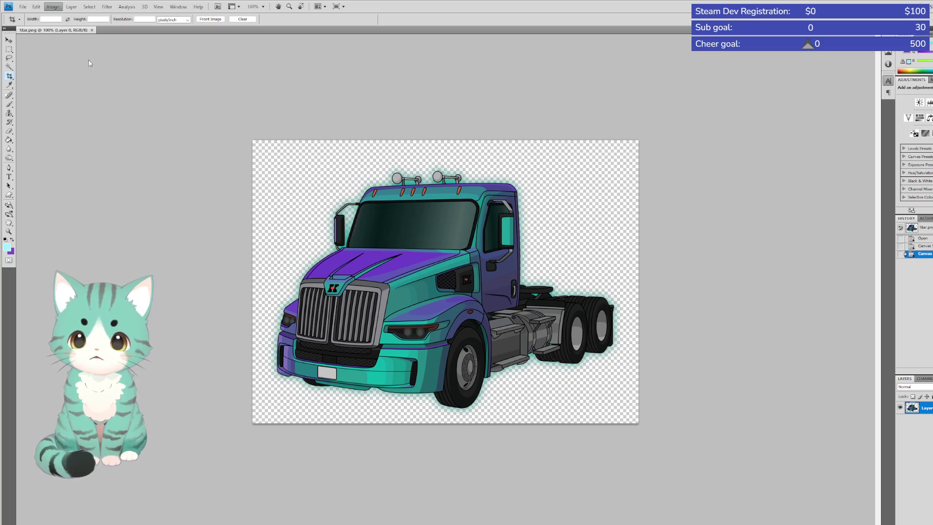
left_click(75, 68)
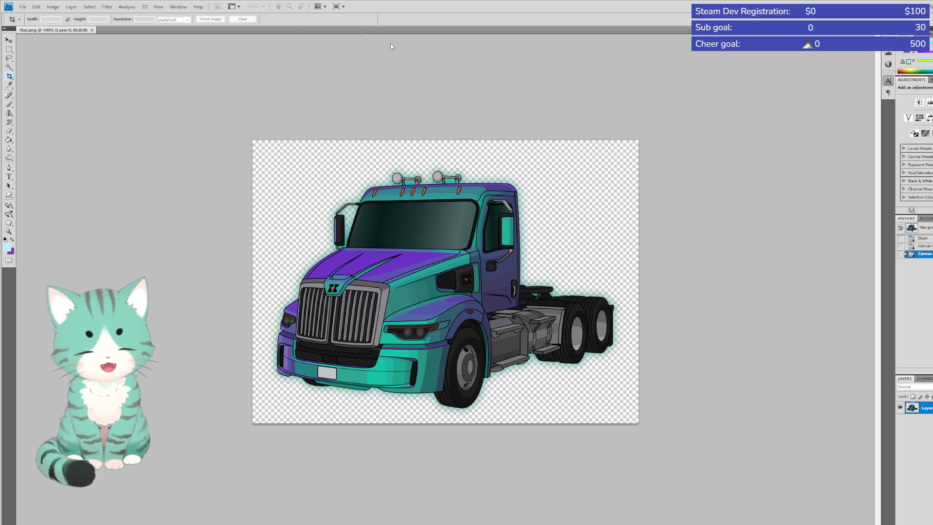
key("Return")
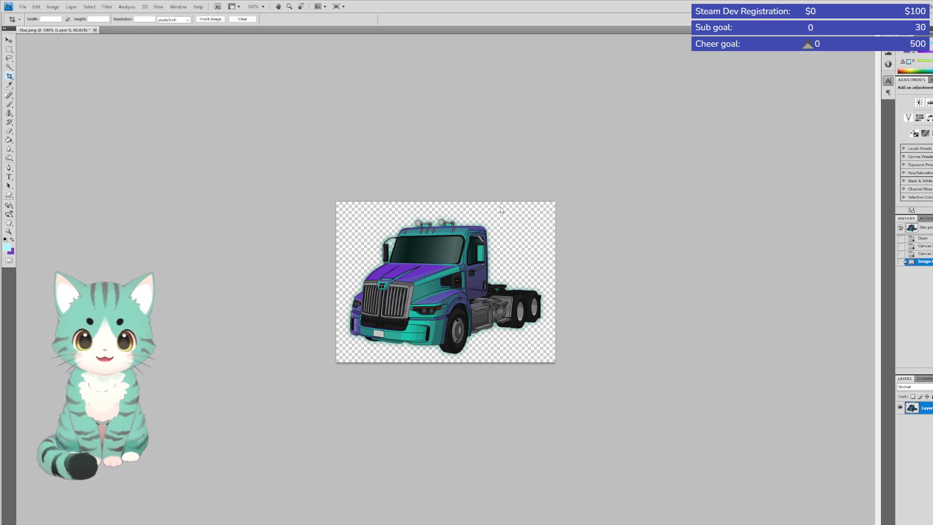
key("ctrl+w")
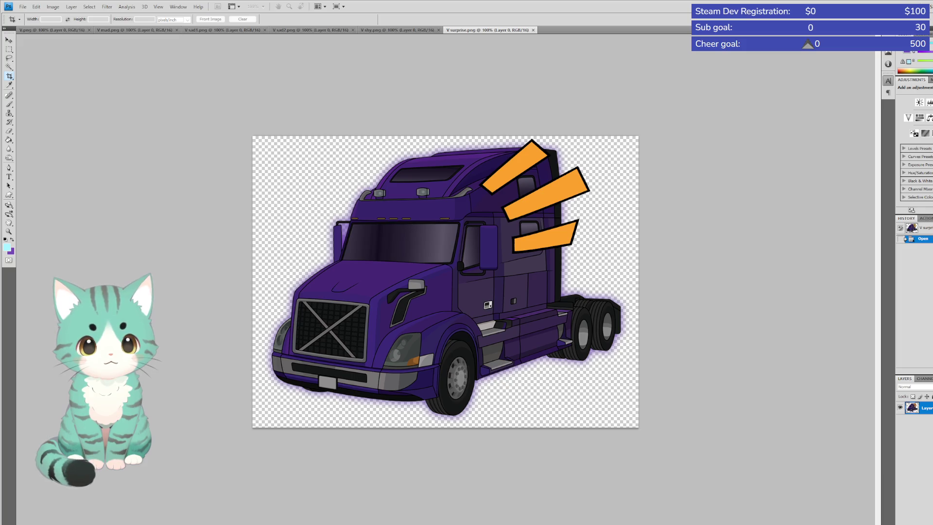
Shrink V surprise.png with Image Size, then close it
key("Return")
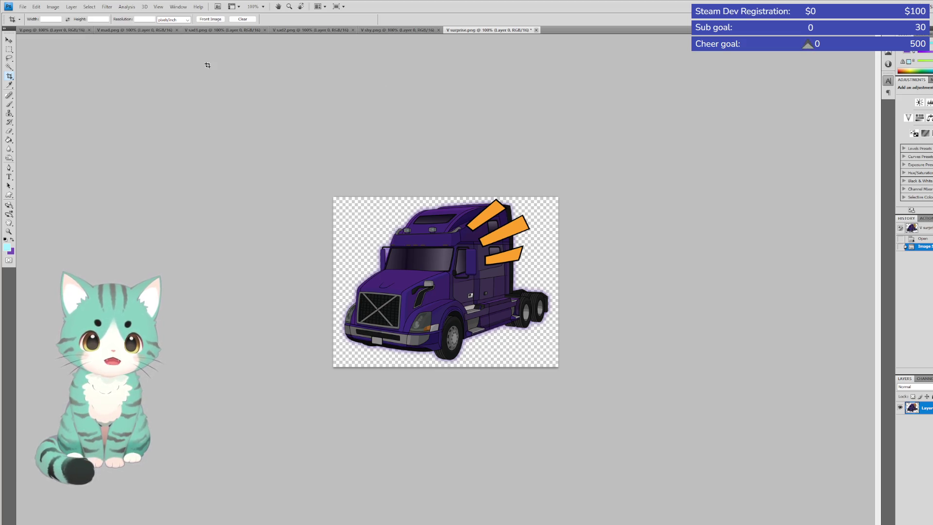
key("ctrl+w")
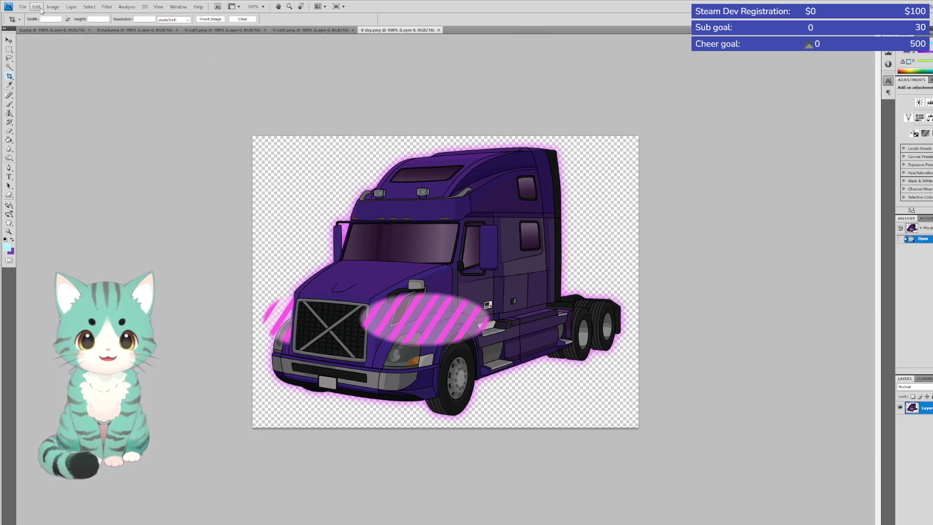
Scale V shy.png down to a smaller size, then close it
left_click(71, 67)
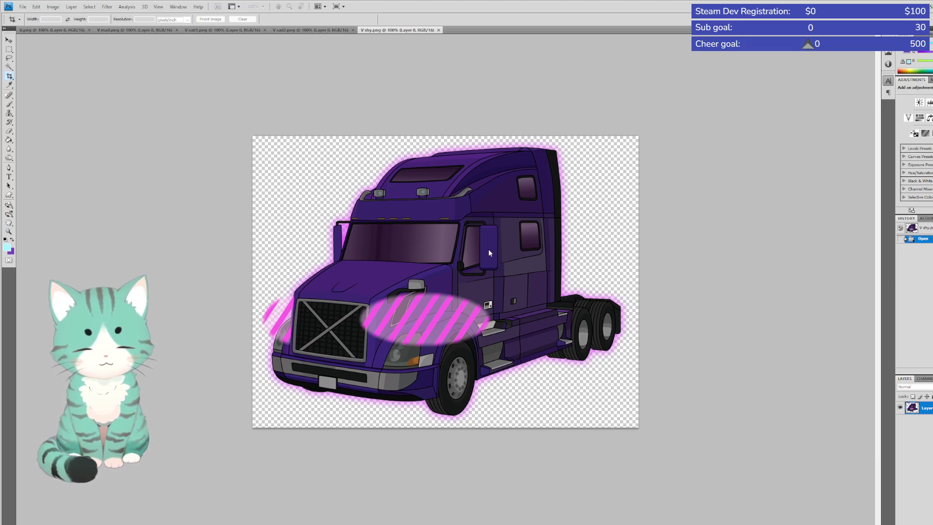
key("Return")
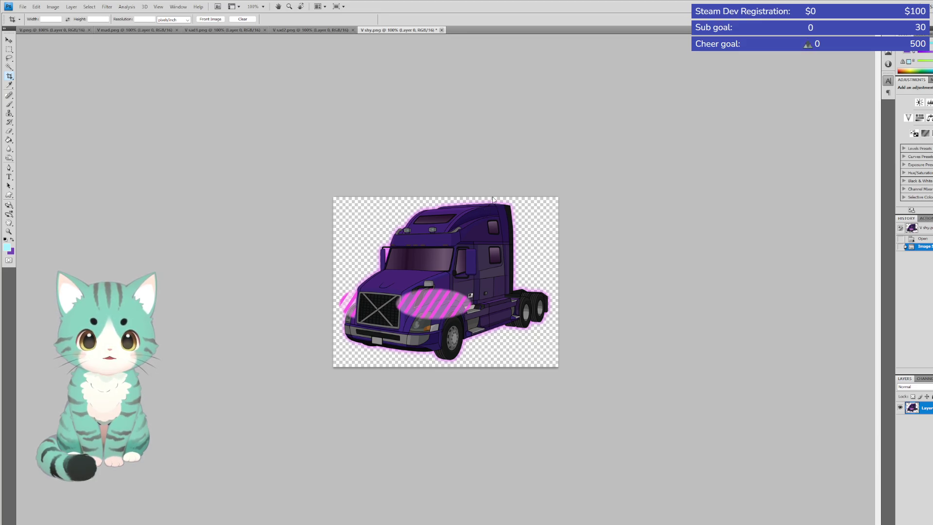
key("ctrl+w")
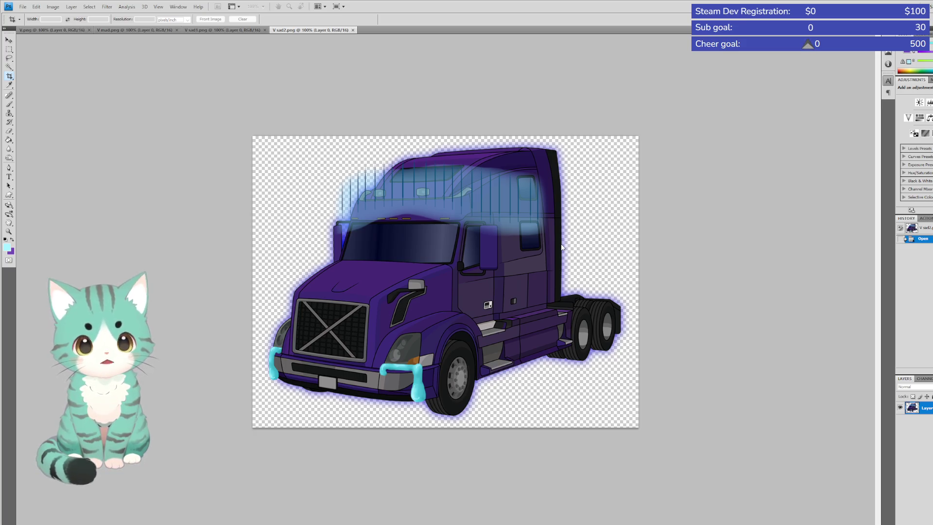
Apply the reduced image size to V sad2.png, the tears-and-rain-cloud emote
key("Return")
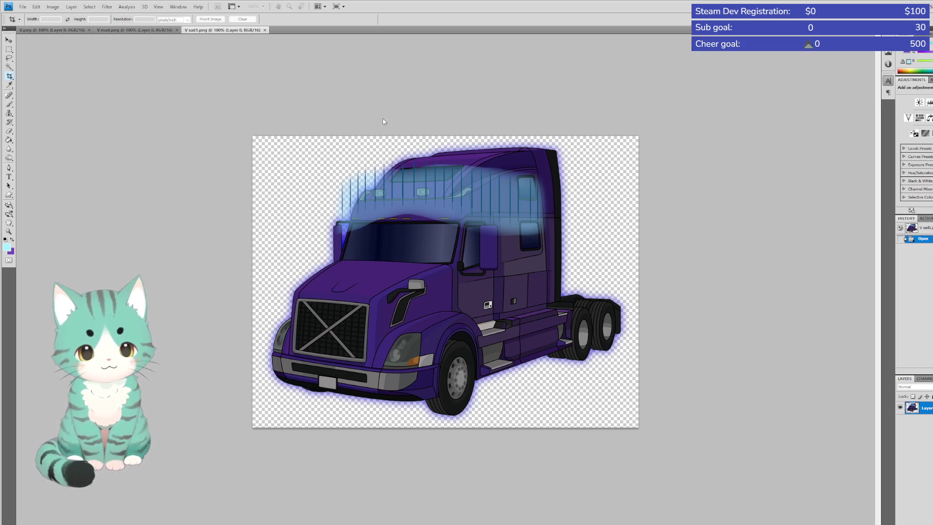
Scale down V sad1.png and close it, leaving V mad.png as the active image
key("Return")
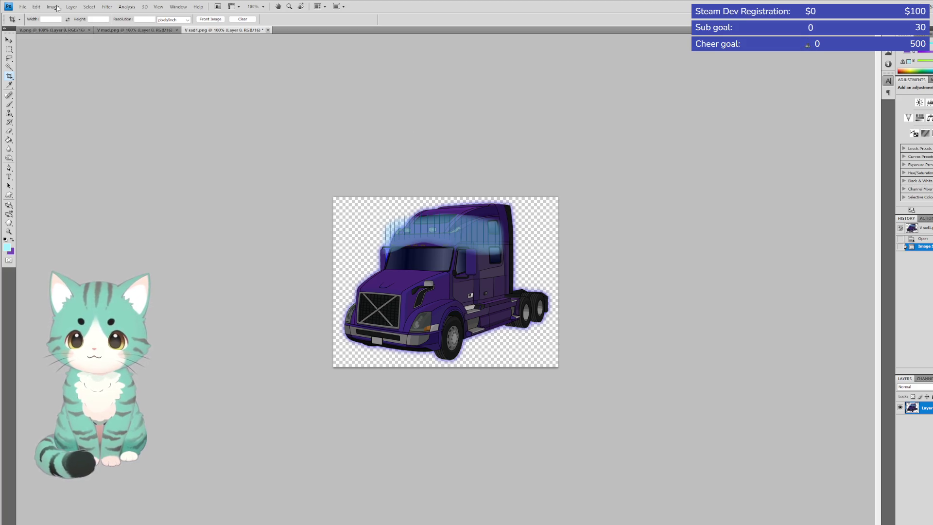
key("ctrl+w")
left_click(51, 9)
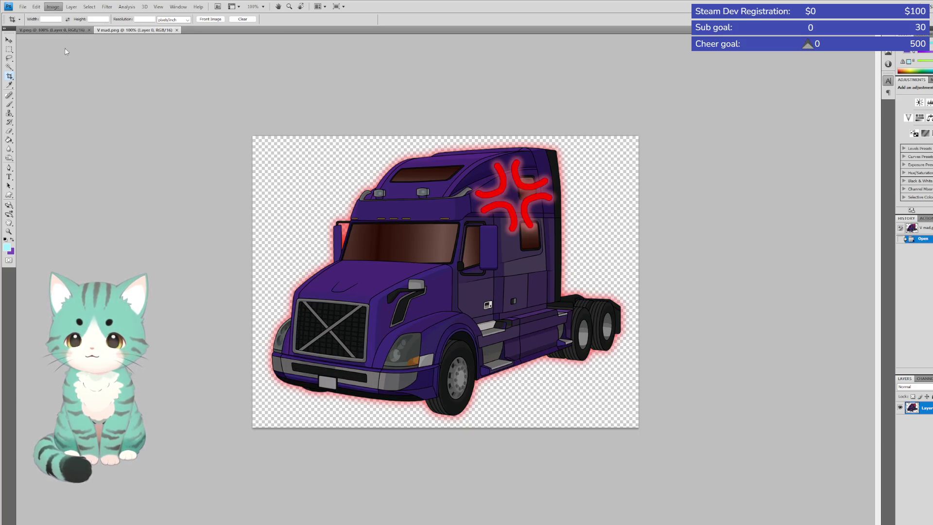
Reduce V mad.png through Image Size and close it, leaving only V.png open
left_click(71, 63)
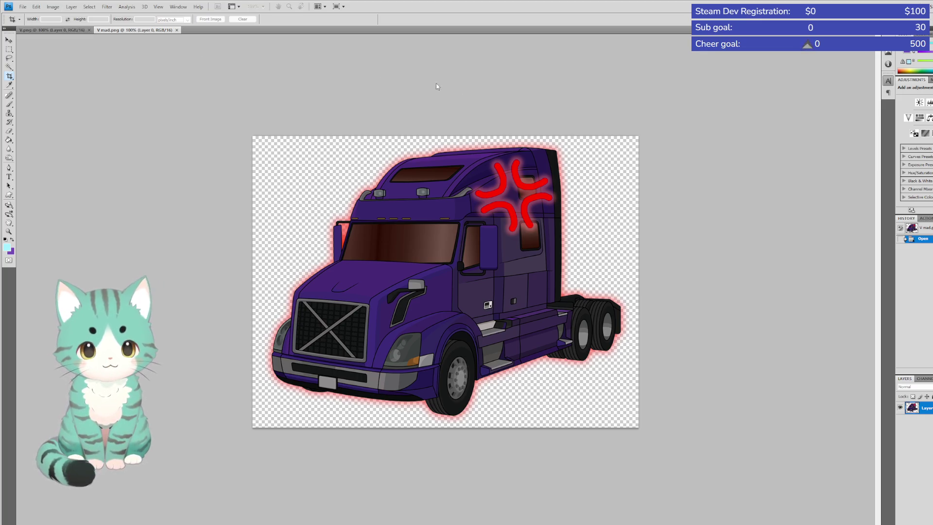
key("Return")
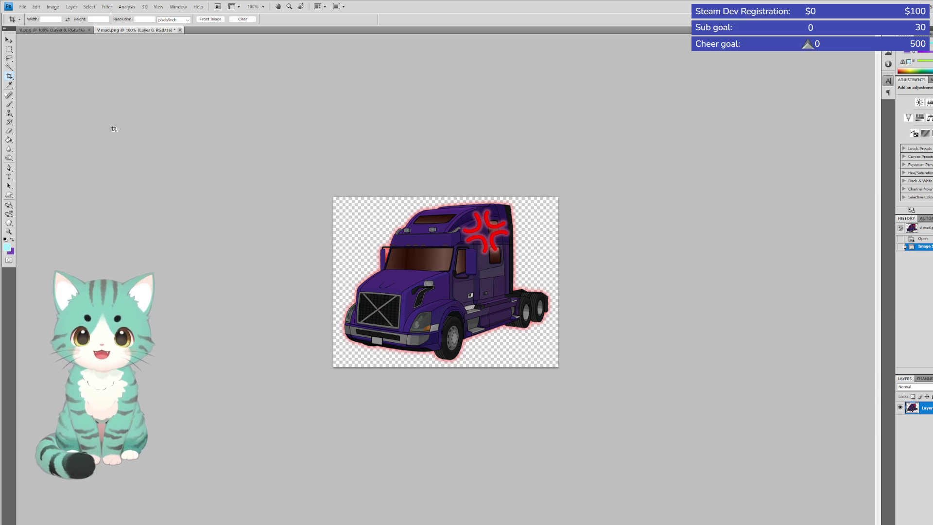
key("ctrl+w")
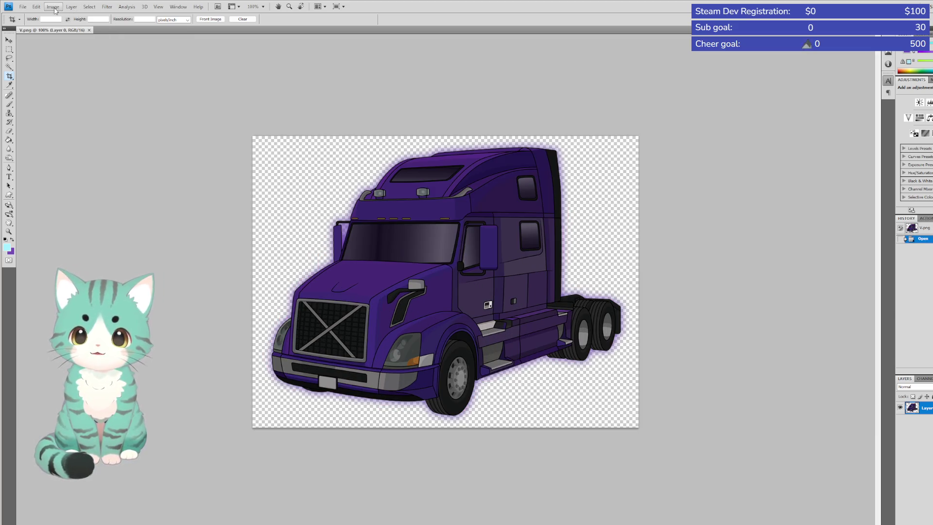
Run Image Size on the plain V.png truck, then go to the File menu to save it
left_click(53, 7)
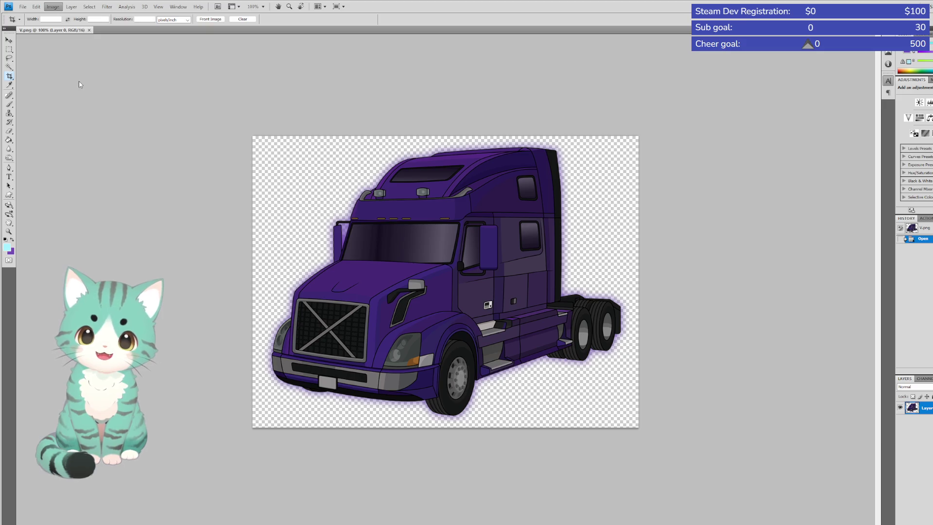
left_click(74, 66)
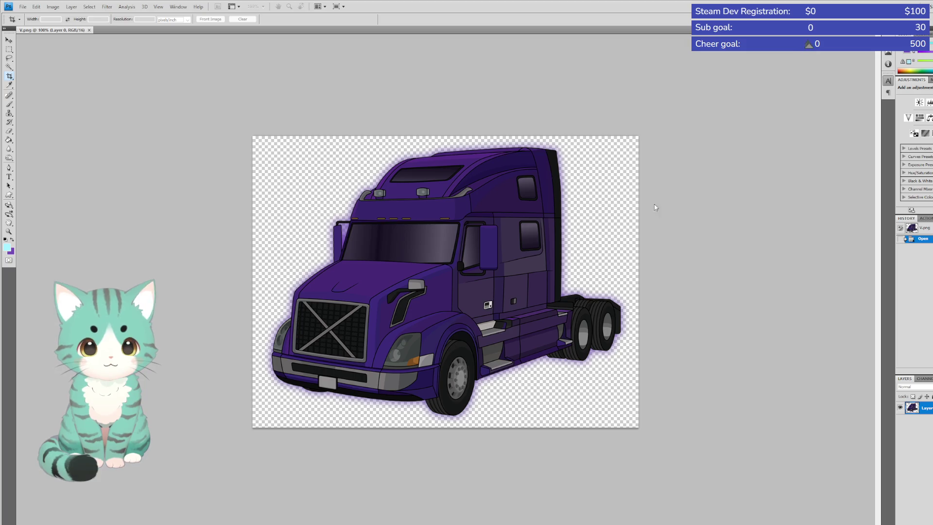
key("Escape")
left_click(23, 7)
key("Escape")
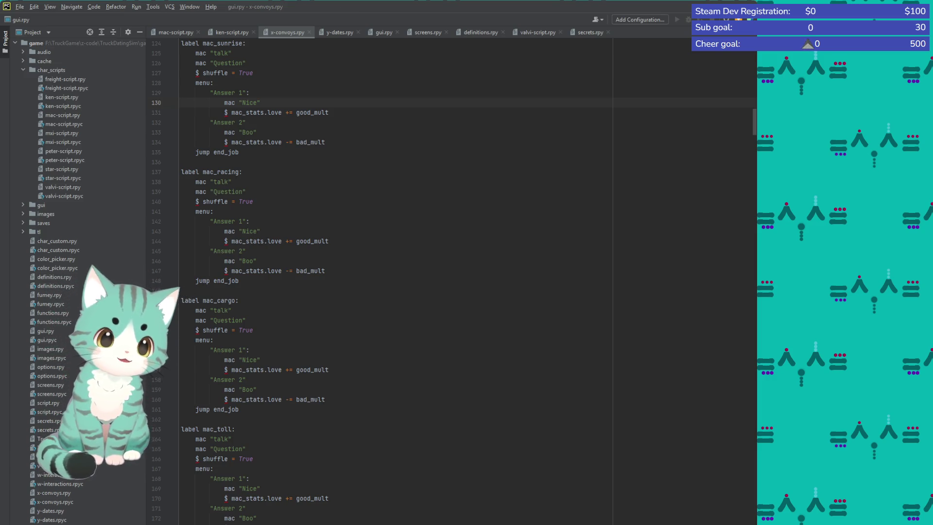
left_click_drag(757, 287, 617, 285)
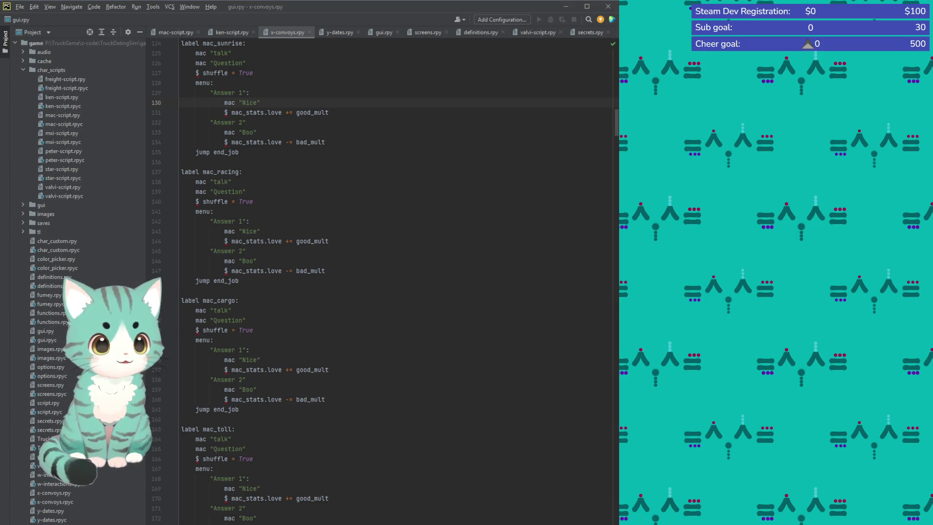
key("super+Up")
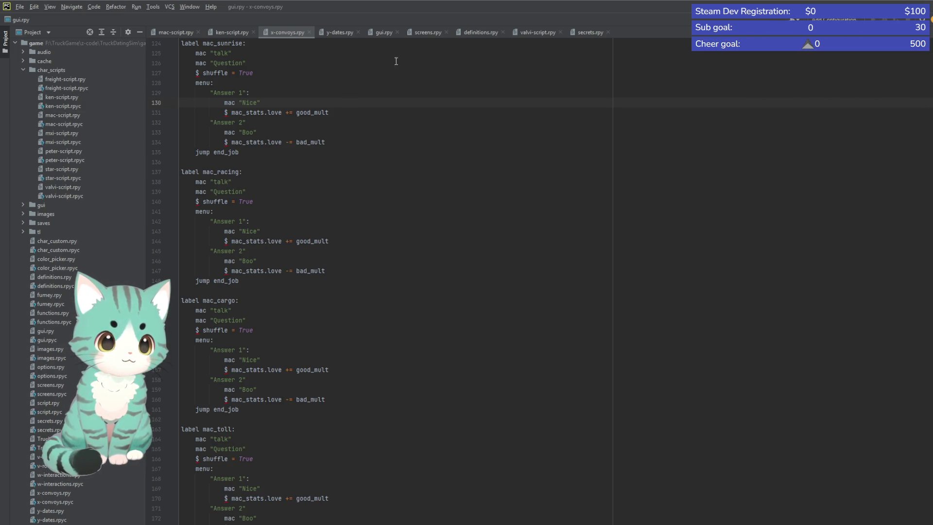
left_click_drag(468, 9, 482, 4)
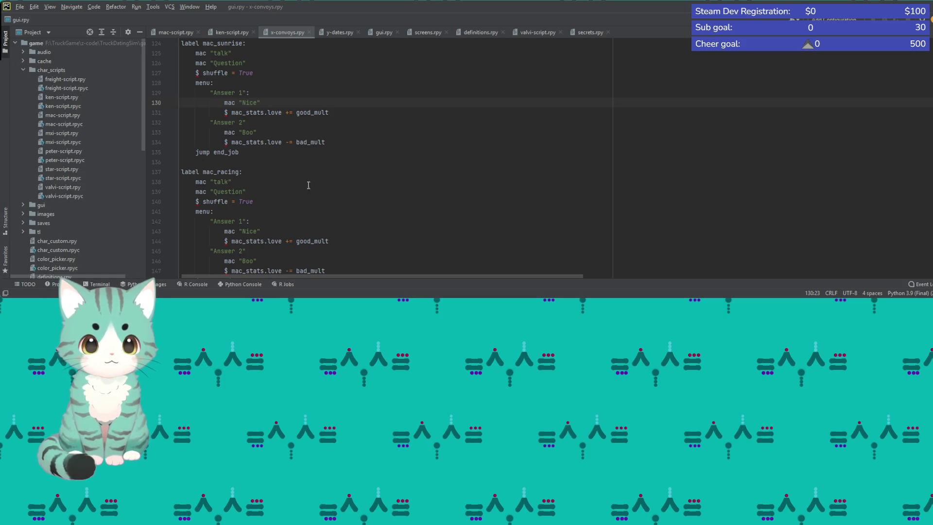
double_click(579, 2)
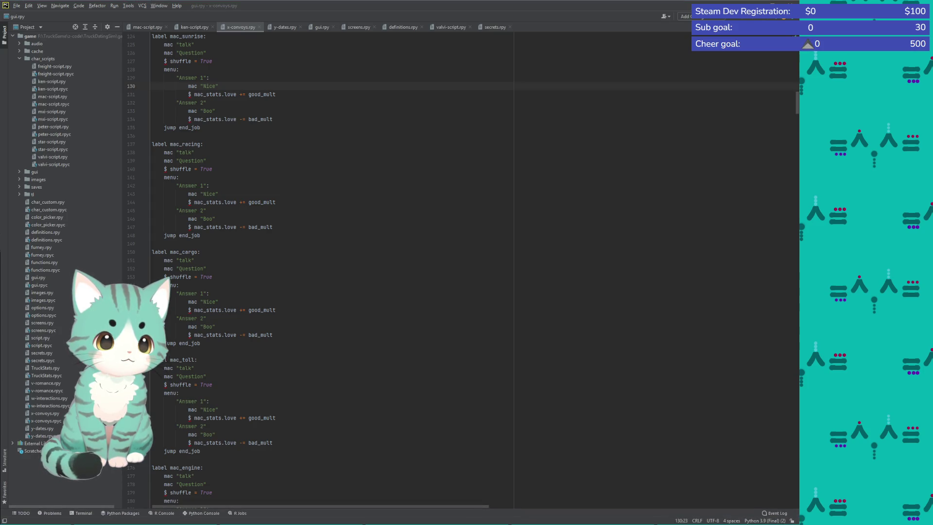
Maximize PyCharm on Peter's convoy labels and place the cursor in peter_racing's shuffle line
left_click_drag(800, 346, 928, 349)
scroll(534, 267, "down", 15)
scroll(535, 267, "down", 15)
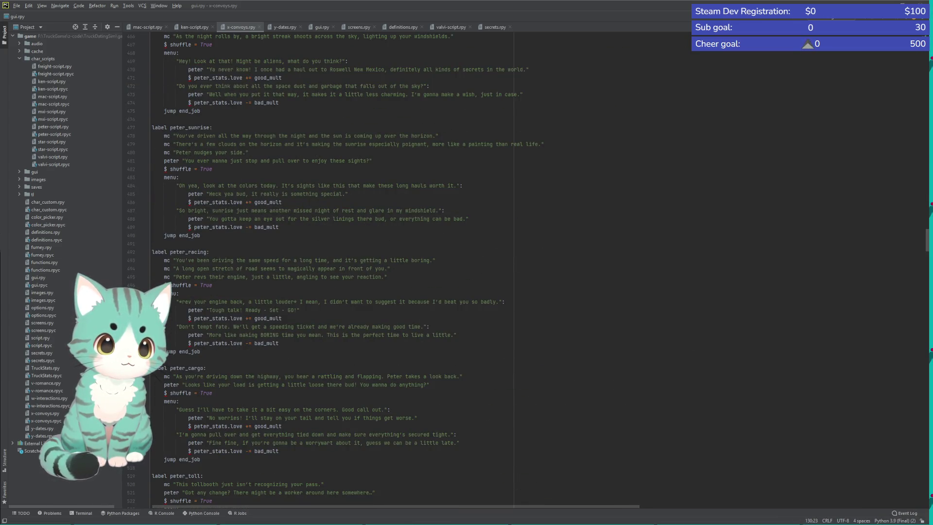
key("super+Up")
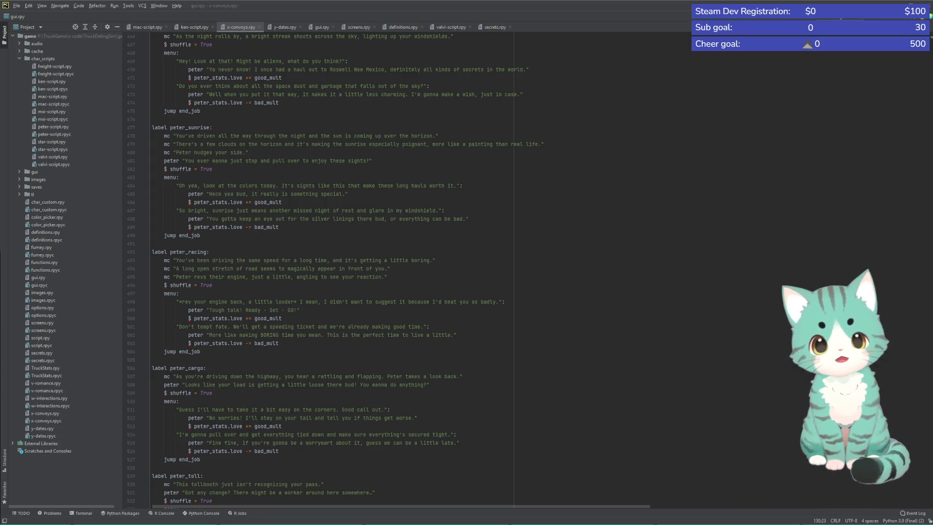
left_click(461, 282)
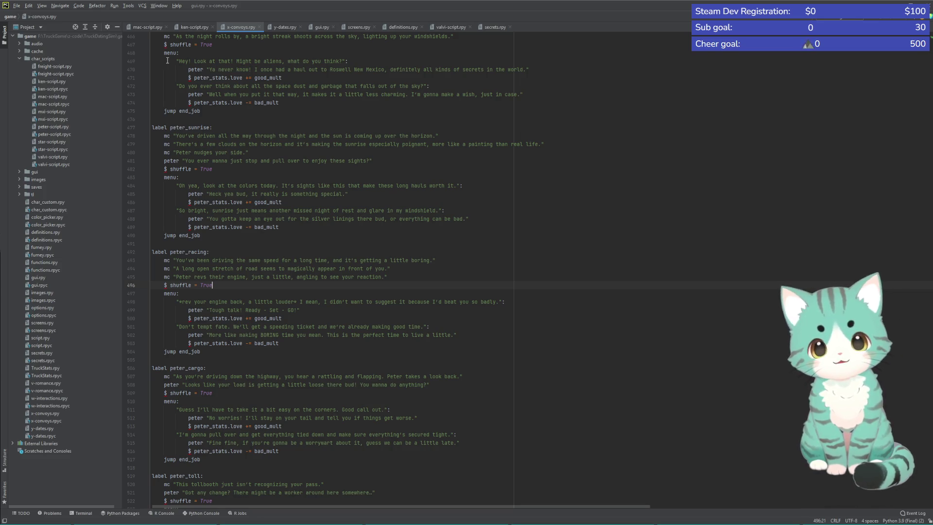
Look through the gui.rpy, screens.rpy and definitions.rpy files
left_click(321, 28)
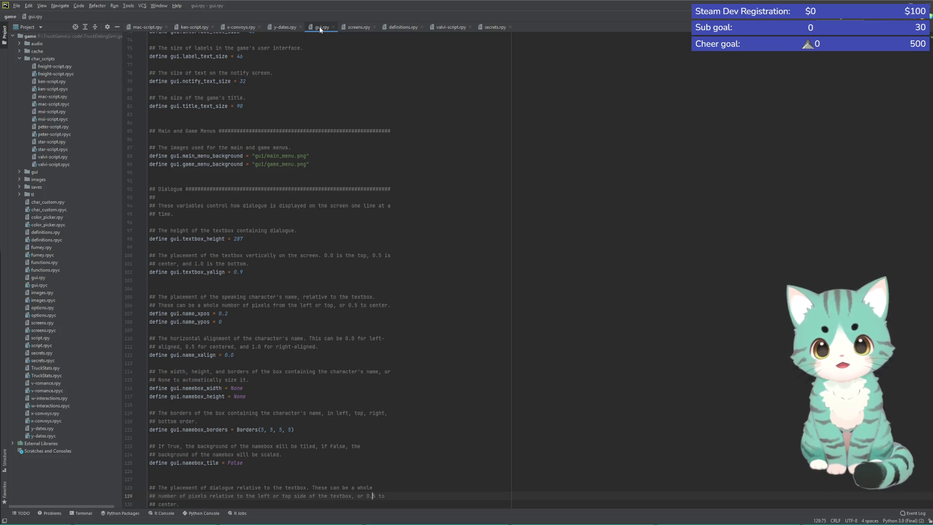
left_click(353, 27)
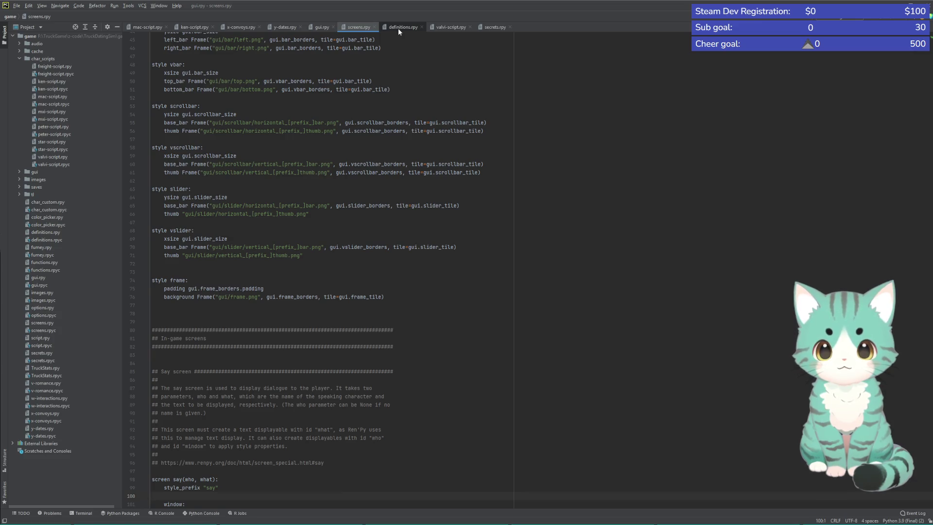
left_click(398, 28)
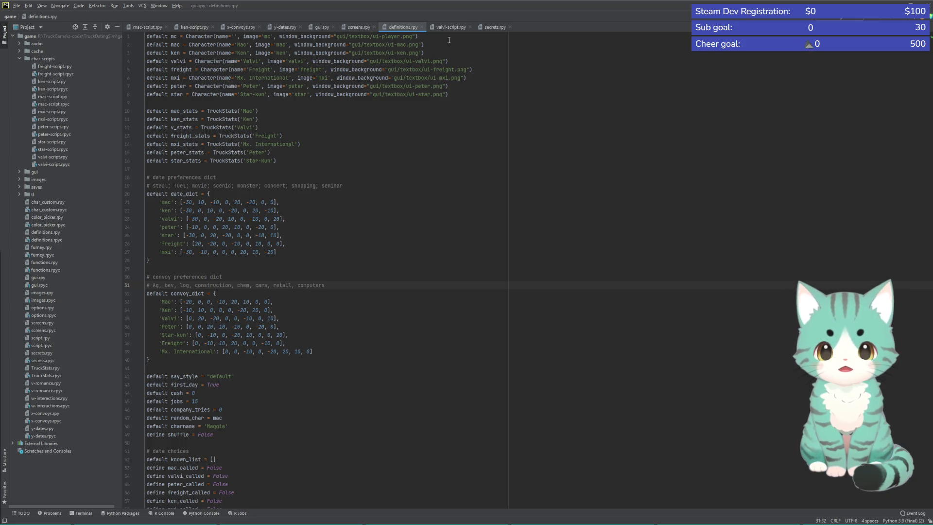
scroll(356, 325, "down", 10)
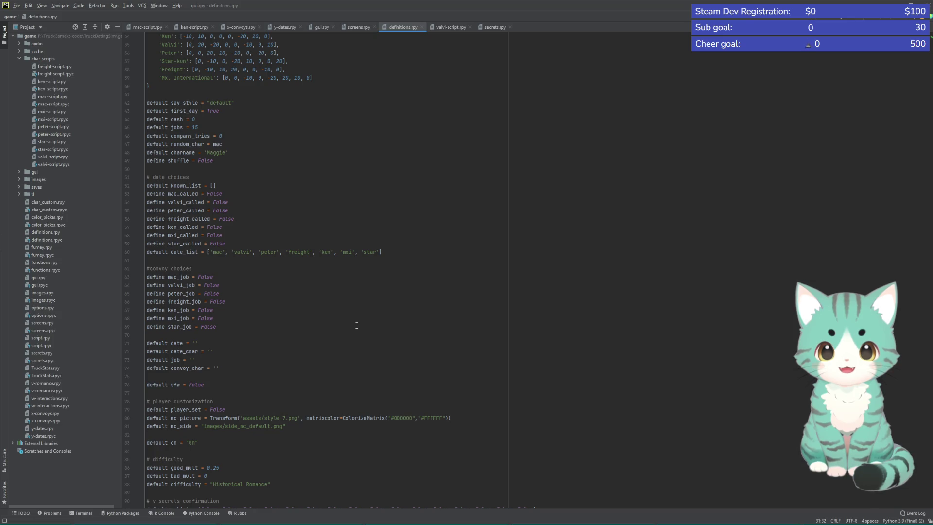
scroll(380, 334, "down", 2)
scroll(579, 359, "up", 4)
scroll(581, 359, "up", 4)
scroll(581, 358, "up", 5)
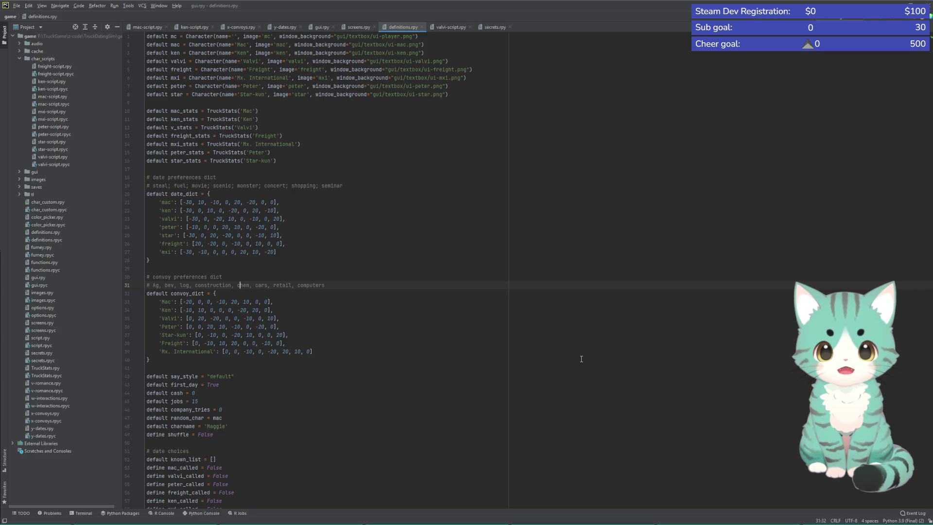
Show mac-script.rpy from its top, then open script.rpy from the Project tree
left_click(143, 28)
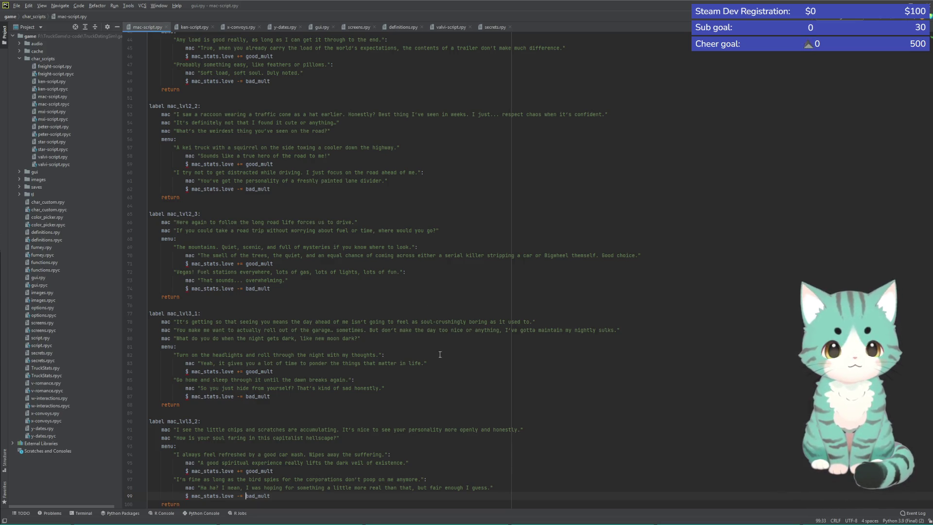
scroll(440, 355, "up", 3)
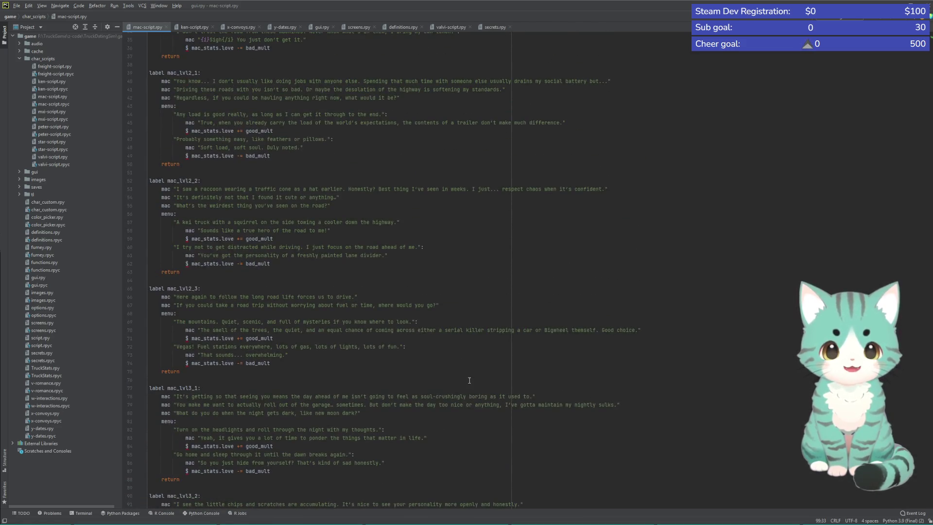
scroll(444, 311, "up", 3)
scroll(431, 286, "up", 3)
scroll(420, 261, "up", 3)
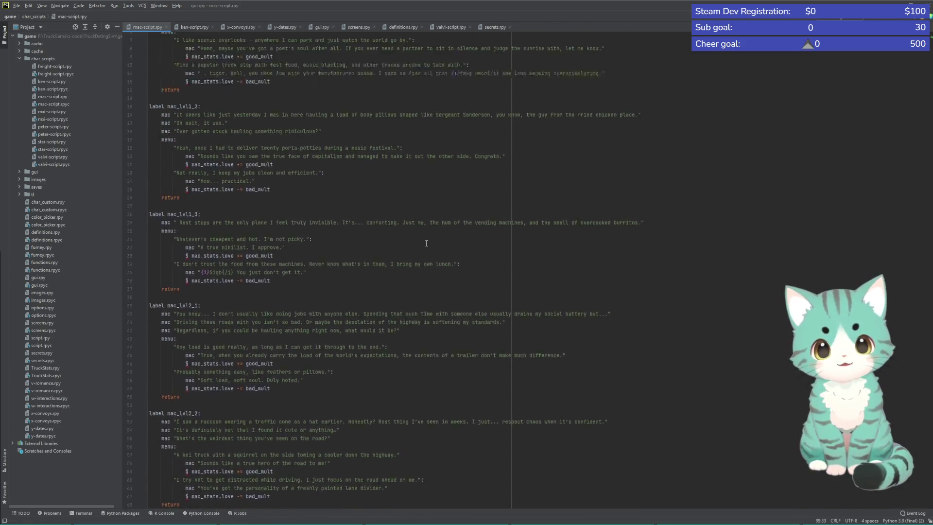
scroll(407, 237, "up", 2)
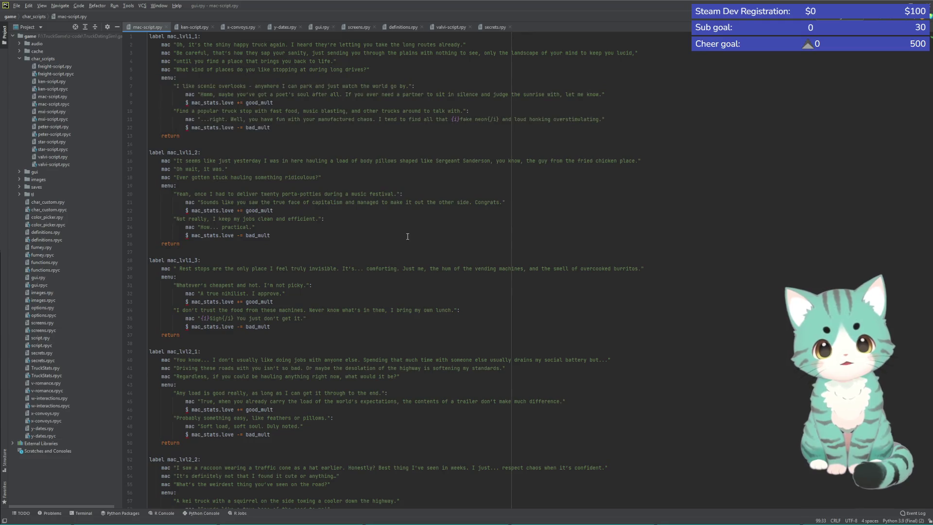
double_click(43, 337)
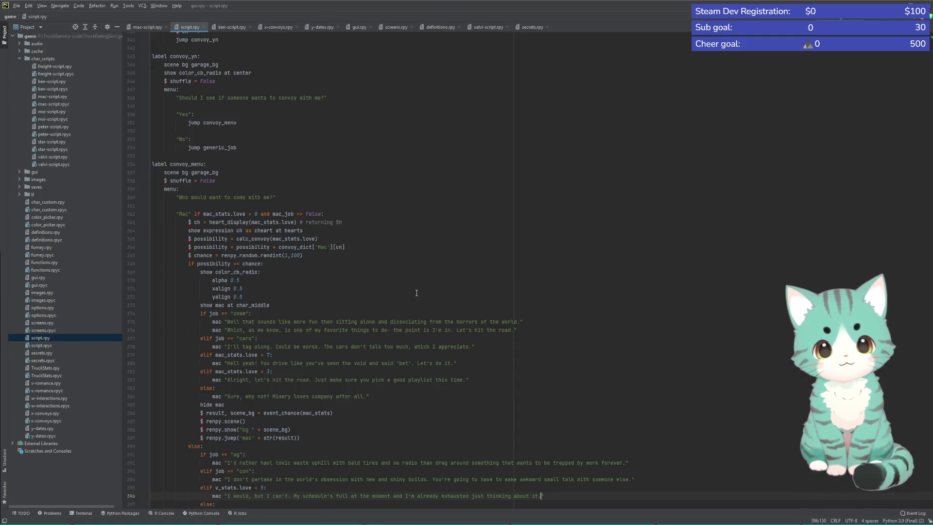
Scroll to the top of script.rpy to review its job labels
scroll(511, 332, "up", 1)
scroll(509, 332, "up", 5)
scroll(509, 332, "up", 4)
scroll(506, 333, "up", 5)
scroll(507, 333, "up", 4)
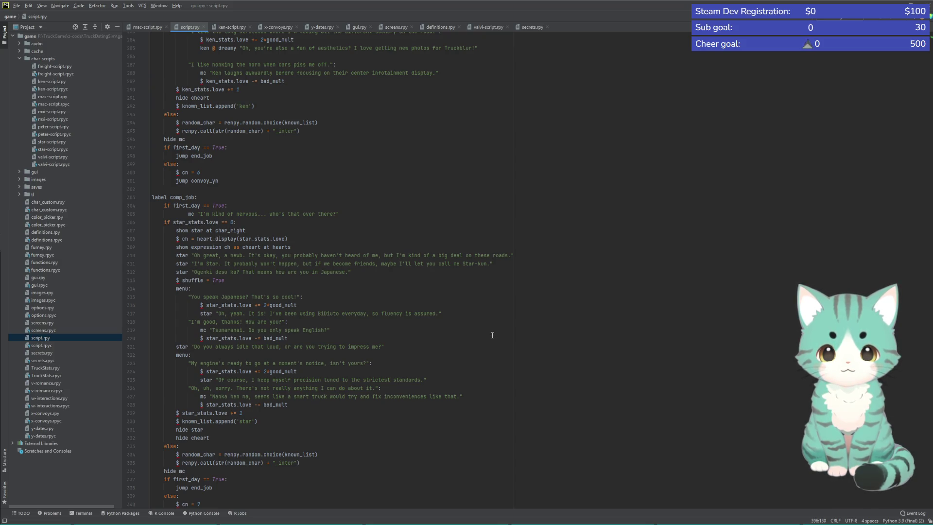
scroll(492, 335, "up", 3)
scroll(583, 340, "up", 2)
scroll(730, 350, "up", 1)
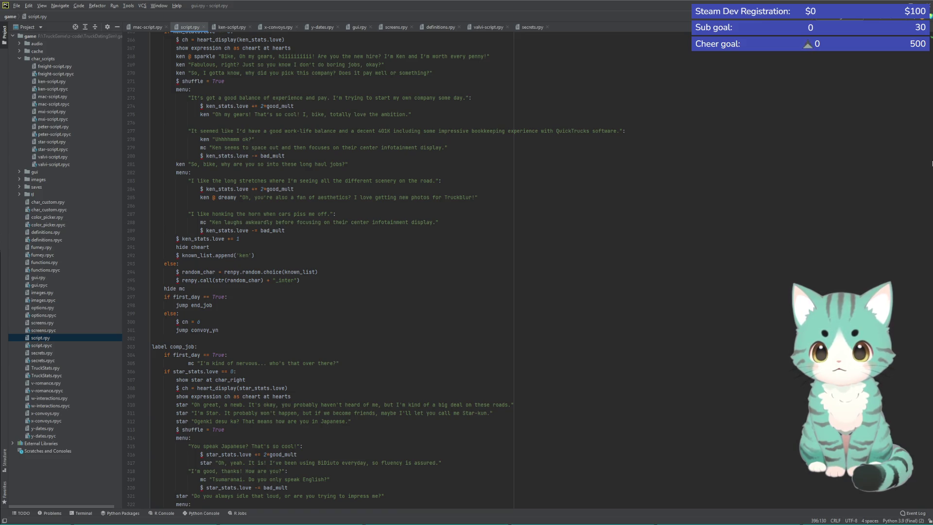
scroll(923, 65, "up", 5)
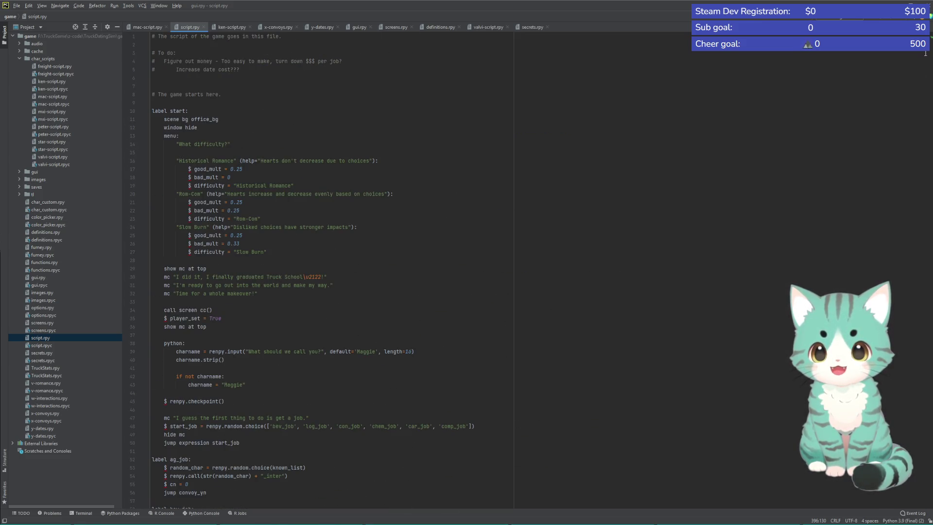
Read down through script.rpy's convoy menu code, then return to mac-script.rpy
scroll(374, 277, "down", 3)
scroll(355, 285, "down", 6)
scroll(337, 290, "down", 1)
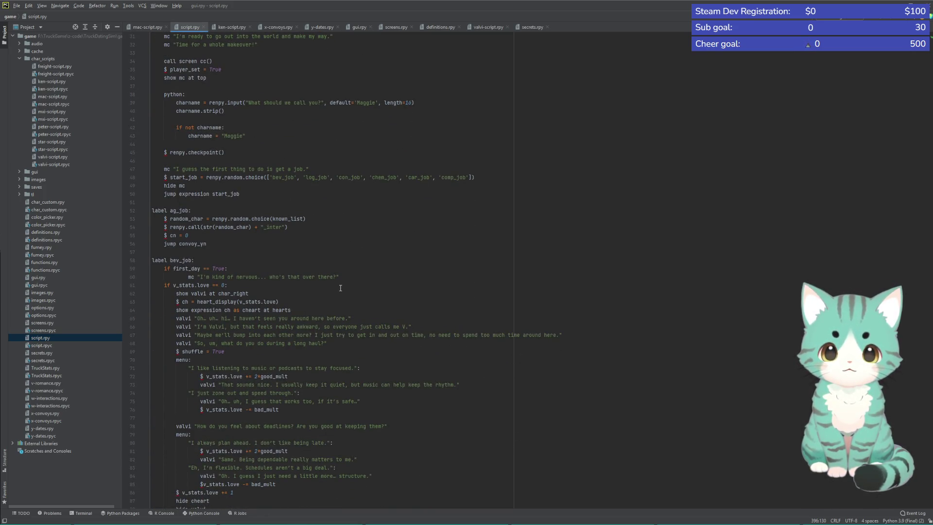
scroll(341, 288, "down", 4)
scroll(358, 338, "down", 1)
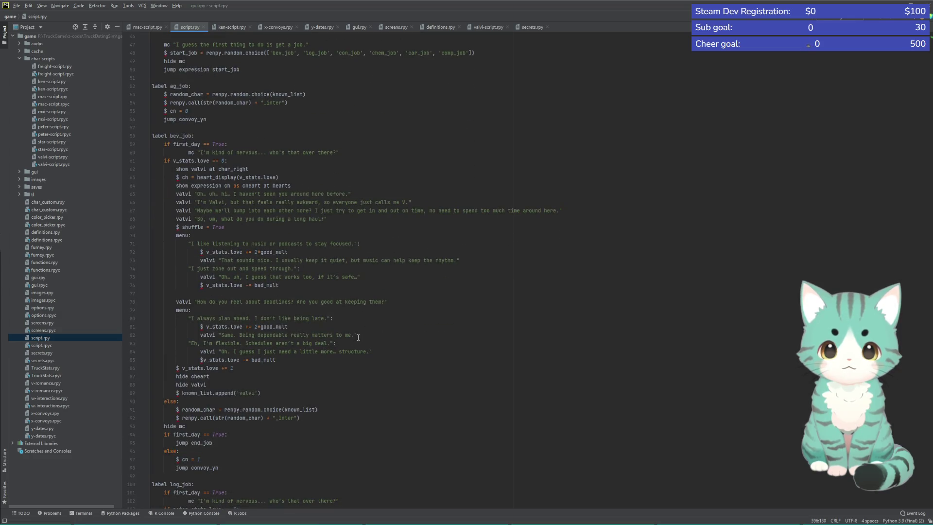
scroll(360, 336, "down", 2)
scroll(366, 337, "down", 2)
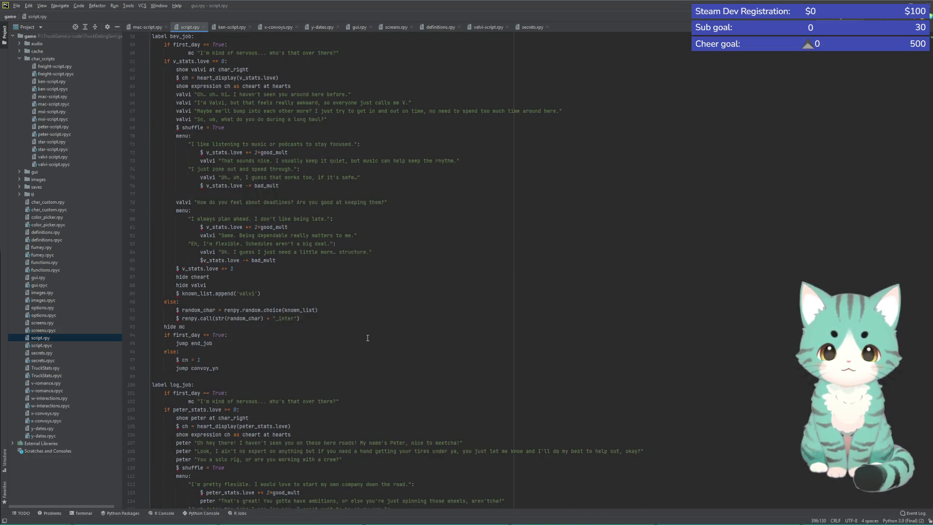
scroll(367, 338, "down", 2)
scroll(368, 348, "down", 2)
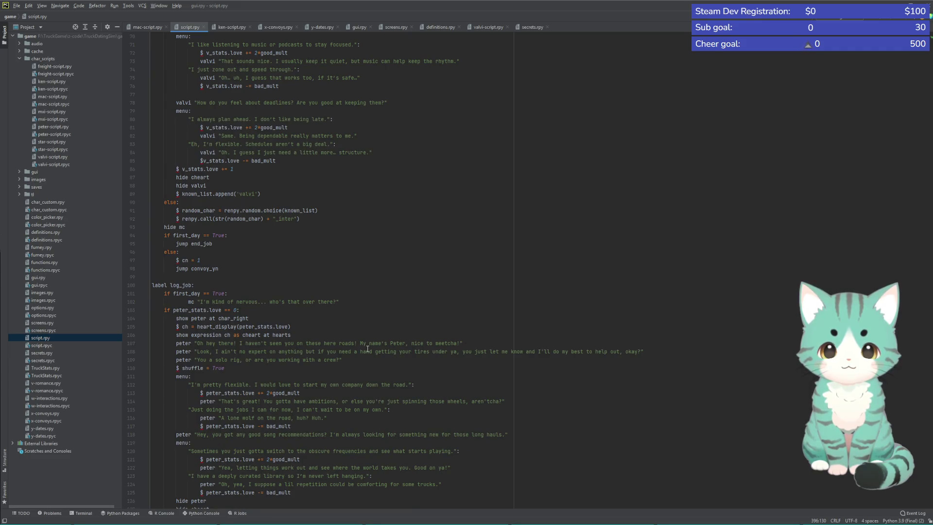
scroll(368, 348, "down", 5)
scroll(364, 360, "down", 6)
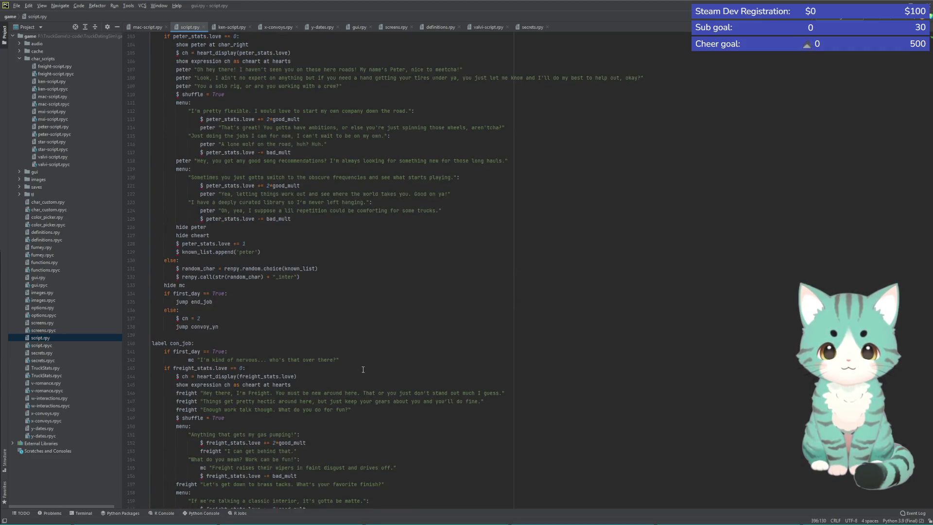
scroll(363, 369, "down", 5)
scroll(362, 368, "down", 3)
scroll(360, 368, "down", 2)
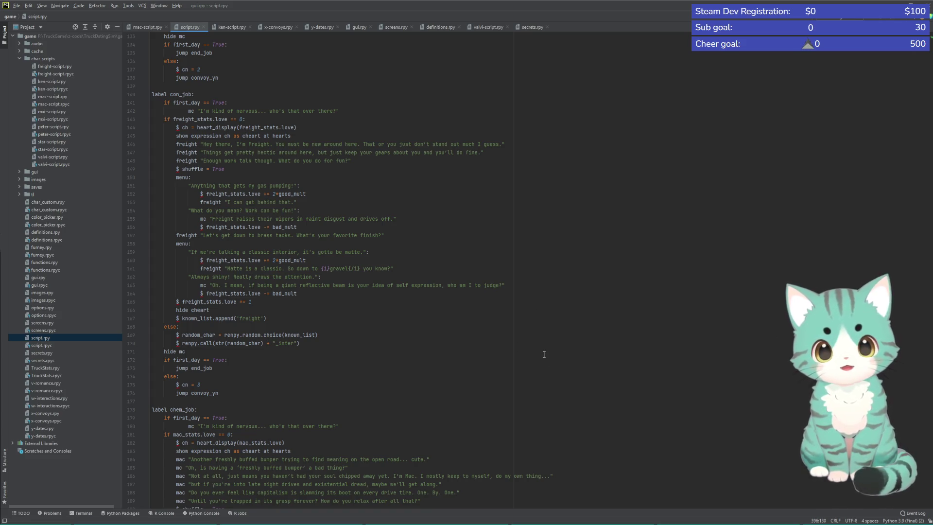
scroll(540, 358, "down", 10)
scroll(535, 363, "down", 6)
scroll(542, 392, "down", 3)
scroll(538, 399, "down", 6)
scroll(535, 409, "down", 2)
scroll(531, 419, "down", 3)
scroll(530, 420, "down", 5)
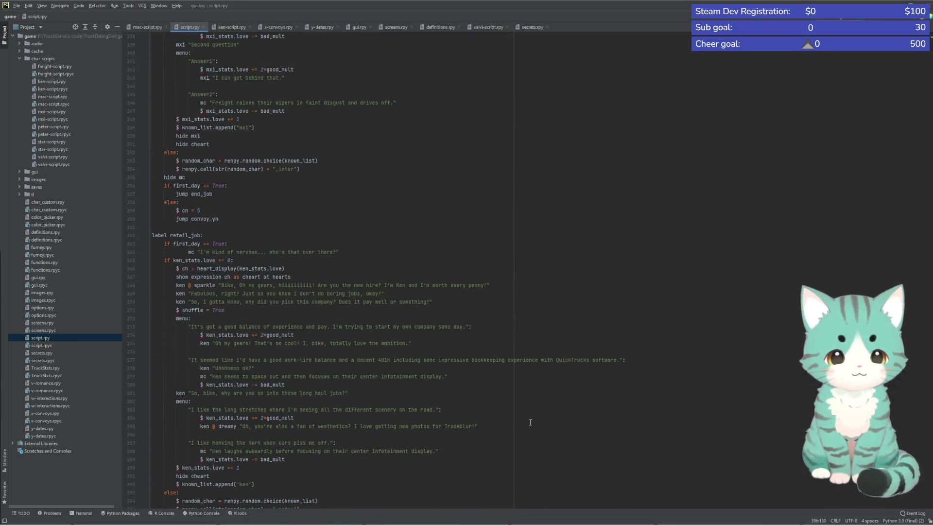
scroll(530, 422, "down", 3)
scroll(535, 424, "down", 10)
scroll(541, 428, "down", 3)
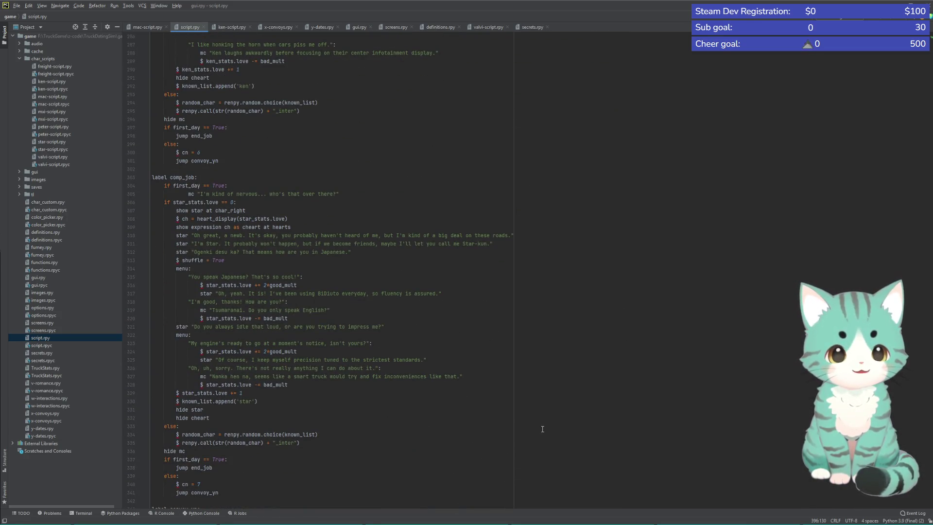
scroll(543, 431, "down", 6)
scroll(543, 433, "down", 5)
scroll(545, 435, "down", 5)
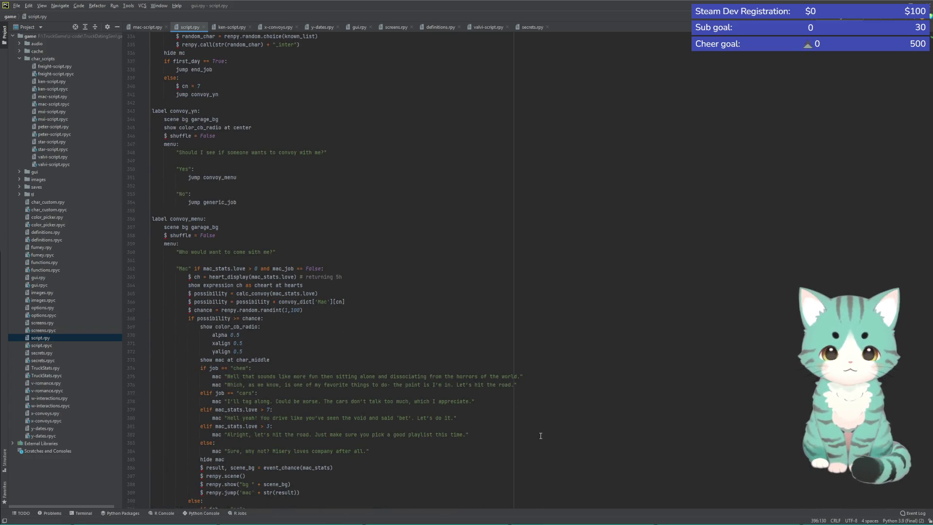
scroll(544, 436, "down", 4)
scroll(534, 442, "down", 2)
scroll(533, 452, "down", 3)
scroll(535, 458, "down", 2)
scroll(535, 462, "down", 5)
scroll(538, 464, "down", 5)
scroll(540, 465, "down", 5)
scroll(544, 466, "down", 6)
scroll(539, 462, "down", 6)
scroll(520, 440, "down", 6)
scroll(503, 422, "down", 7)
left_click(145, 28)
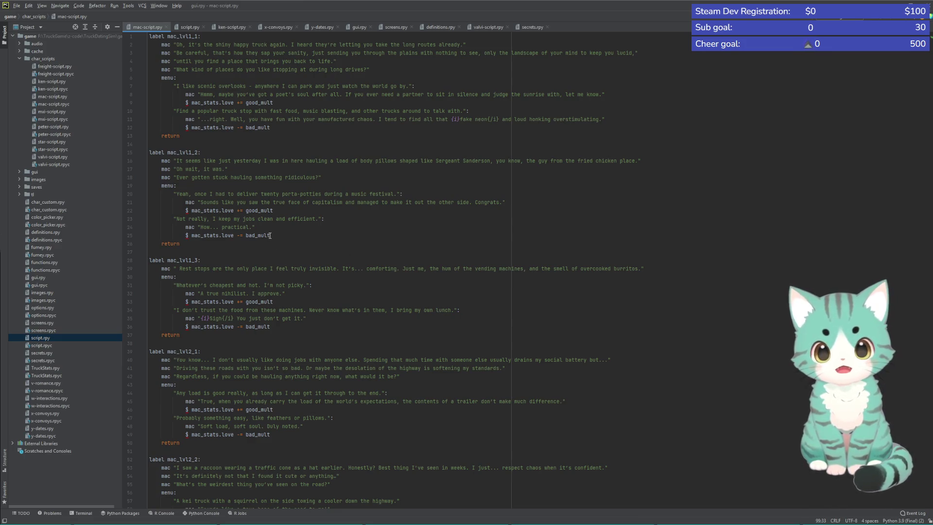
Shrink PyCharm and its Project panel to the left side, then bring up Chrome
scroll(278, 233, "down", 3)
scroll(301, 263, "down", 3)
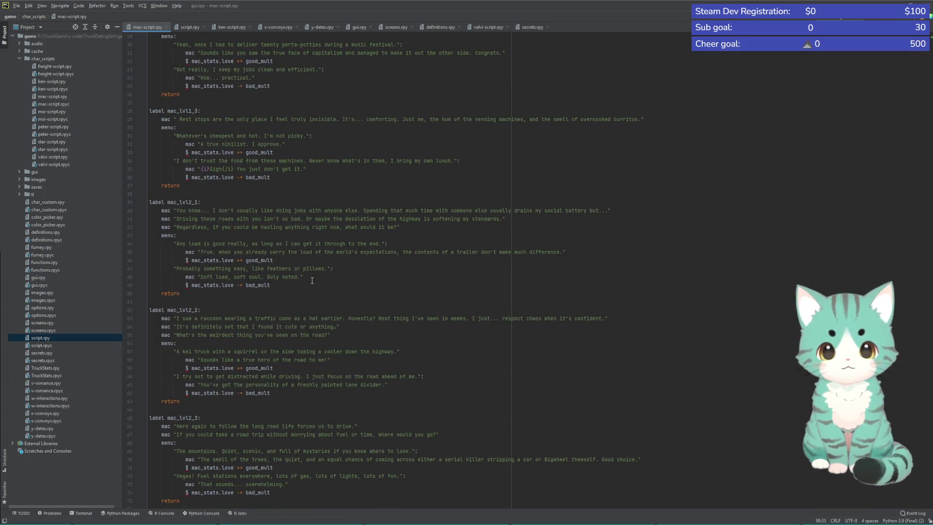
scroll(312, 281, "up", 3)
scroll(314, 293, "up", 3)
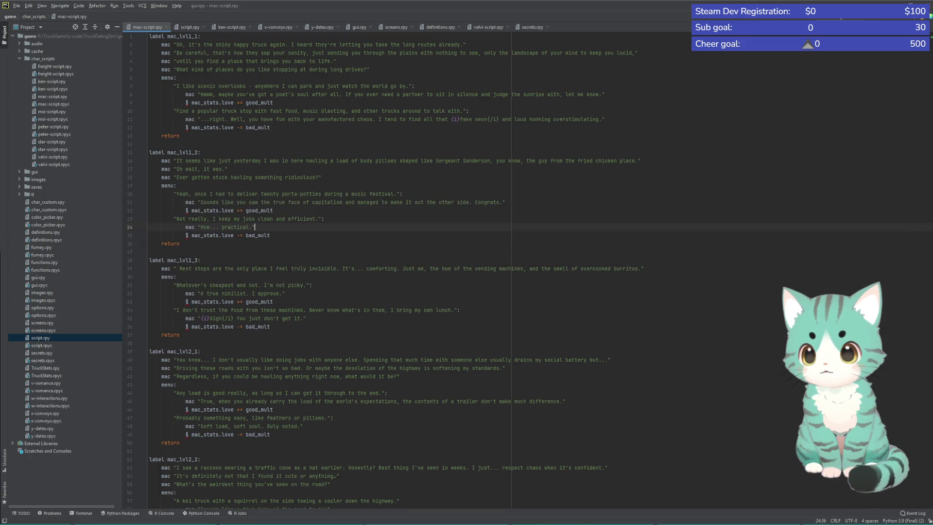
left_click_drag(931, 247, 578, 260)
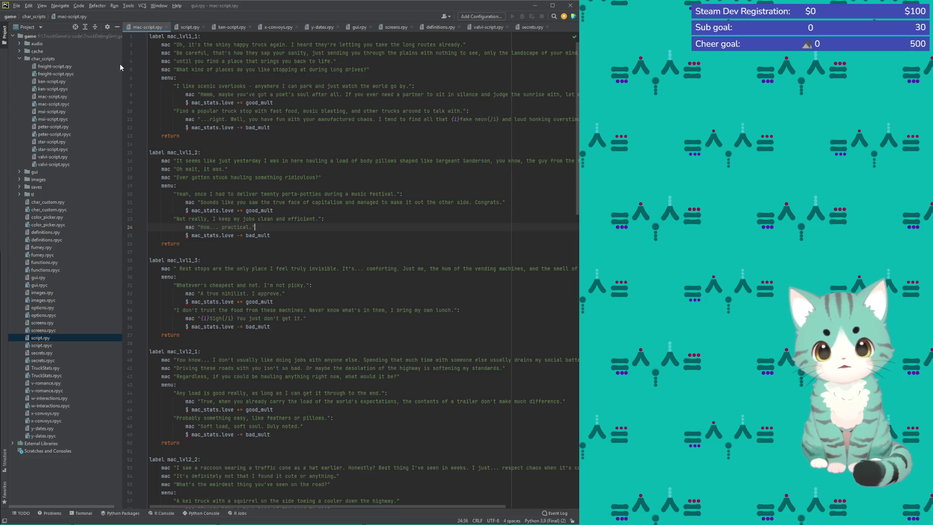
left_click_drag(122, 68, 76, 67)
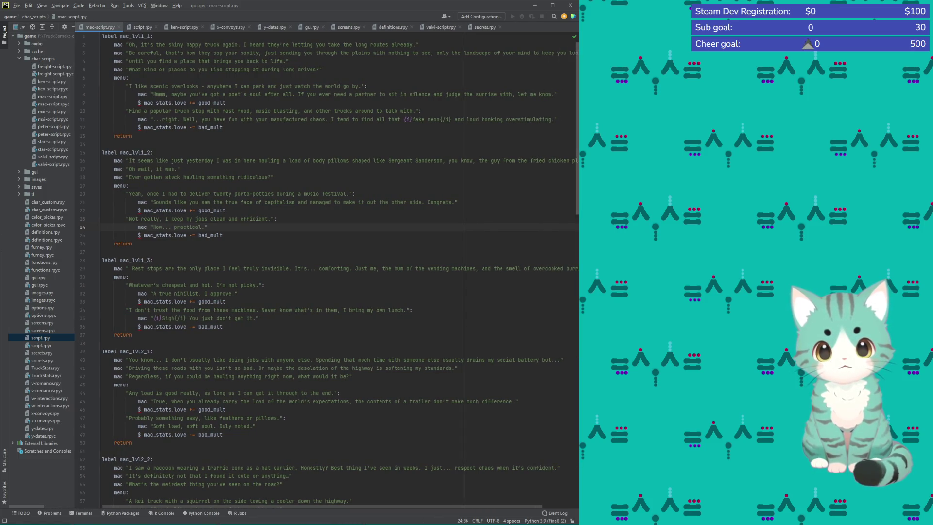
left_click_drag(579, 169, 508, 166)
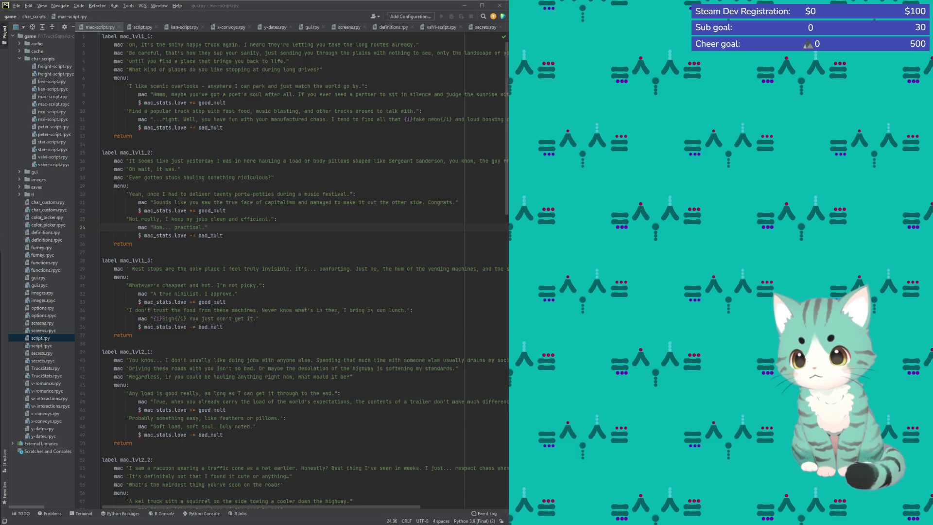
key("alt+Tab")
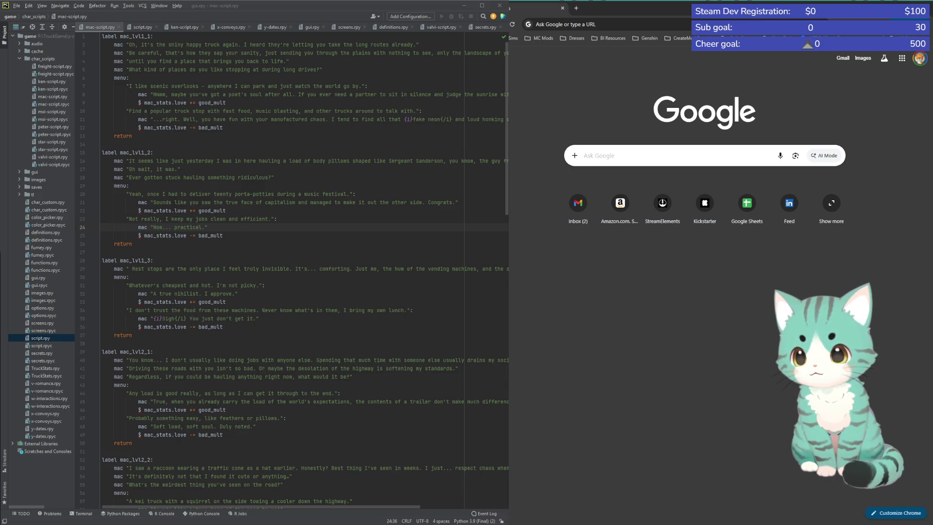
Search 'ren' in Chrome and load the Ren'Py Side Images documentation page
left_click(618, 29)
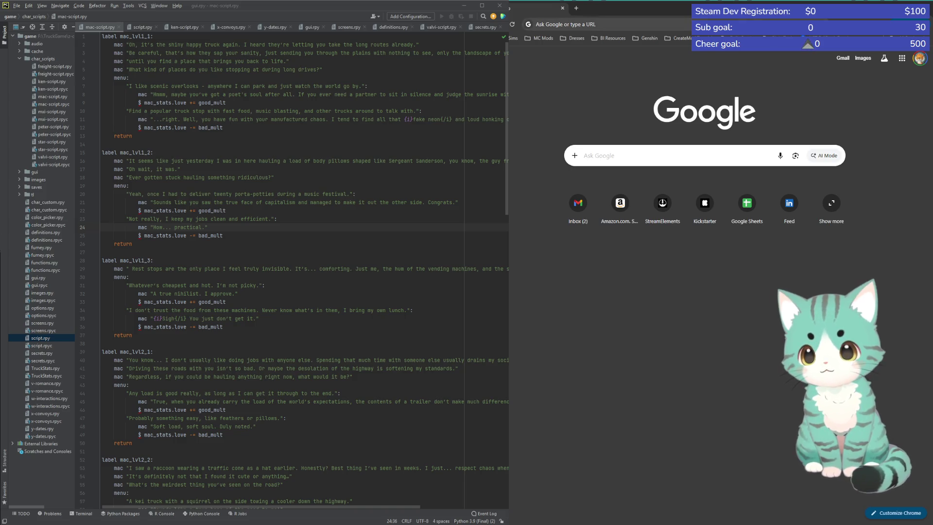
type("ren")
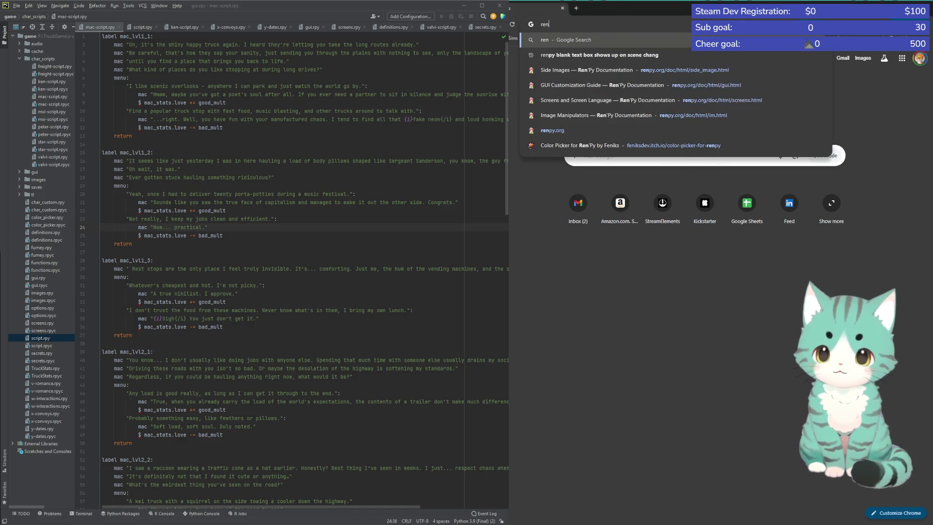
key("Down")
key("Down")
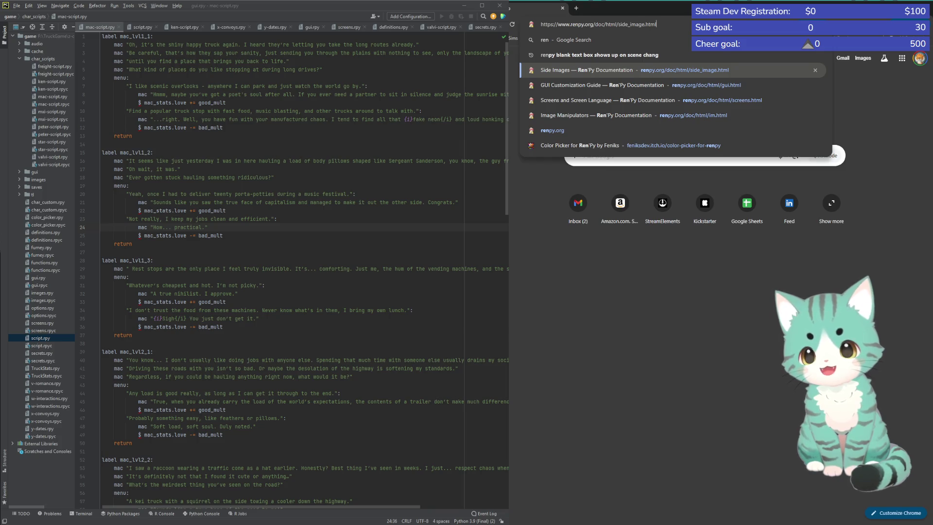
key("Return")
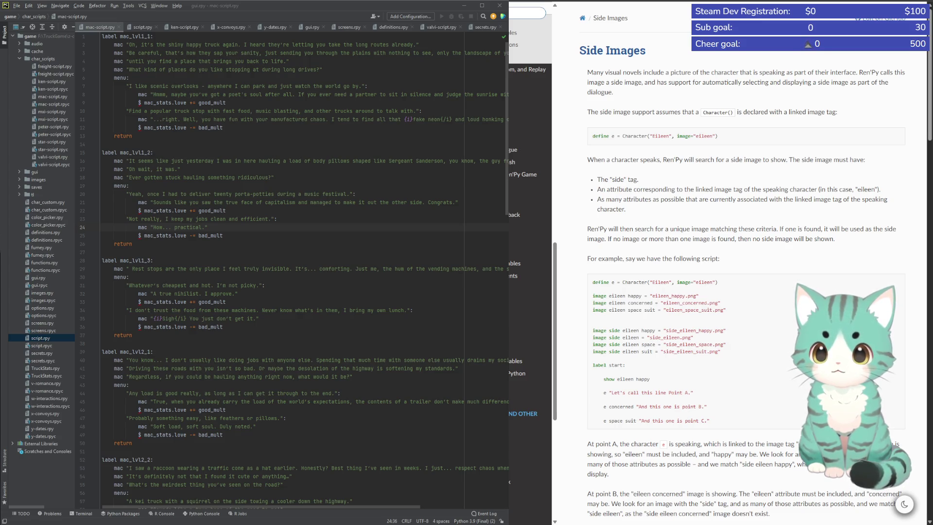
Highlight the four side-image example lines in the docs, then return to definitions.rpy
left_click_drag(592, 330, 732, 356)
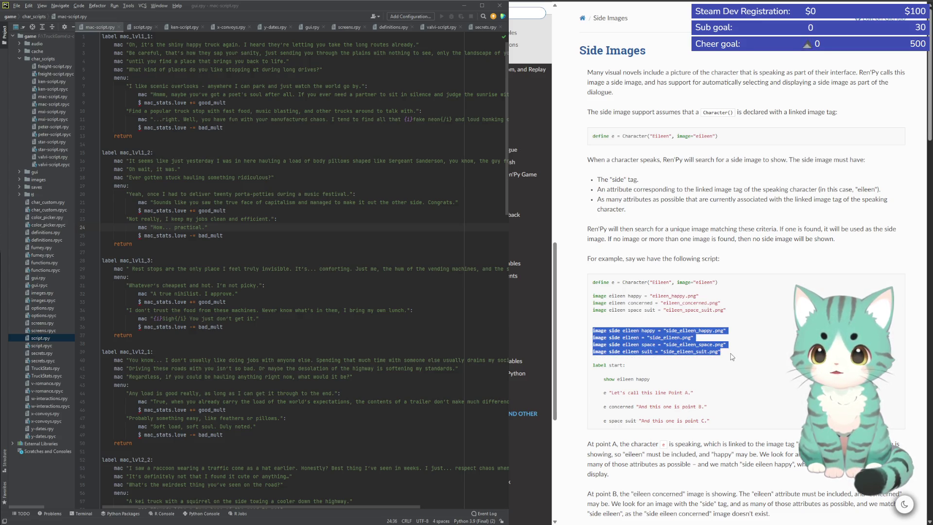
left_click(729, 358)
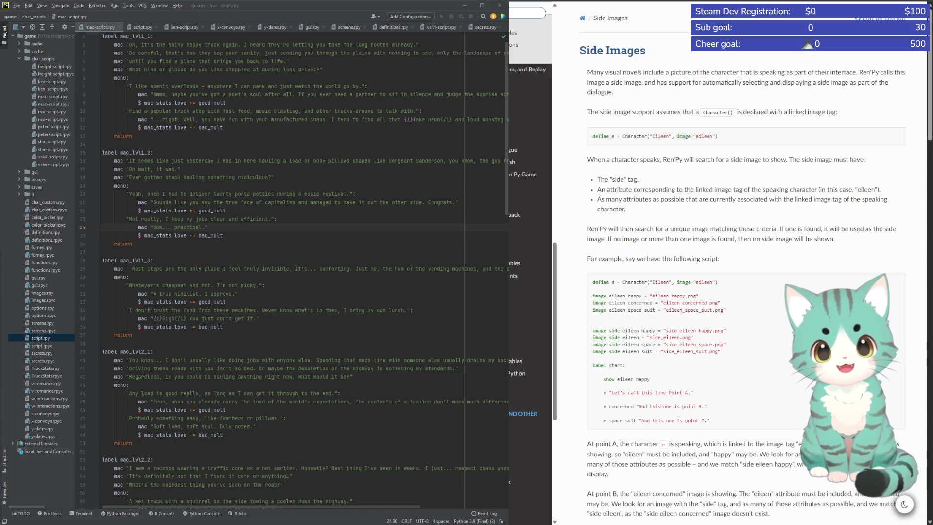
left_click(392, 27)
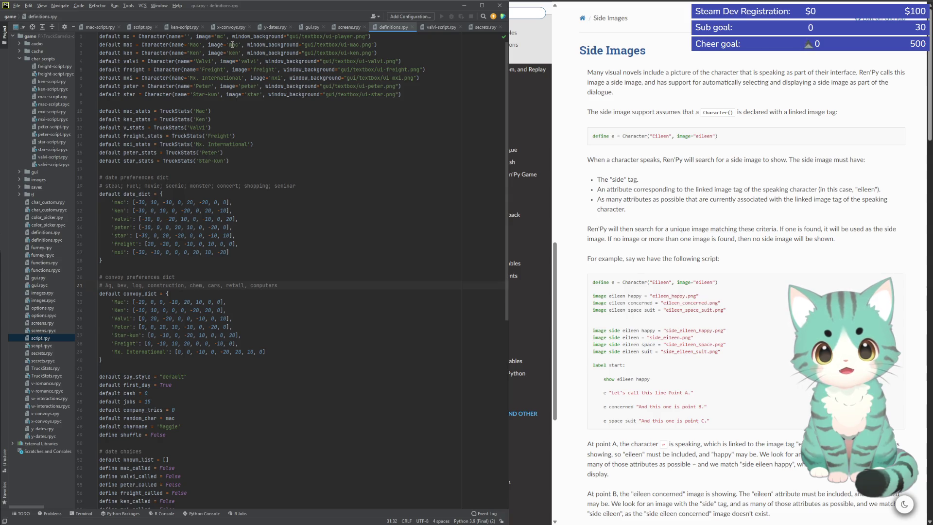
Select the 'valvi' image tag on line 4 of definitions.rpy, then open a new Chrome tab
left_click_drag(271, 78, 278, 79)
left_click(353, 335)
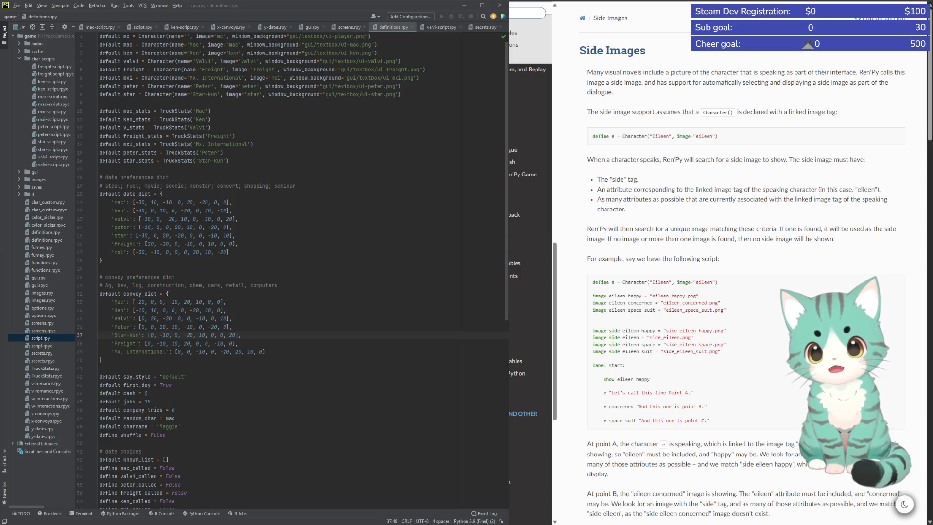
left_click(242, 61)
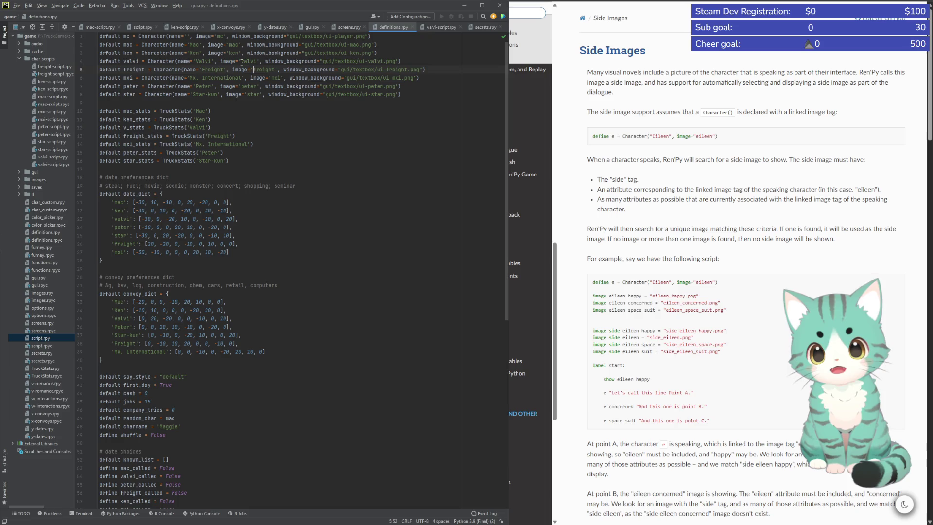
left_click_drag(241, 62, 258, 61)
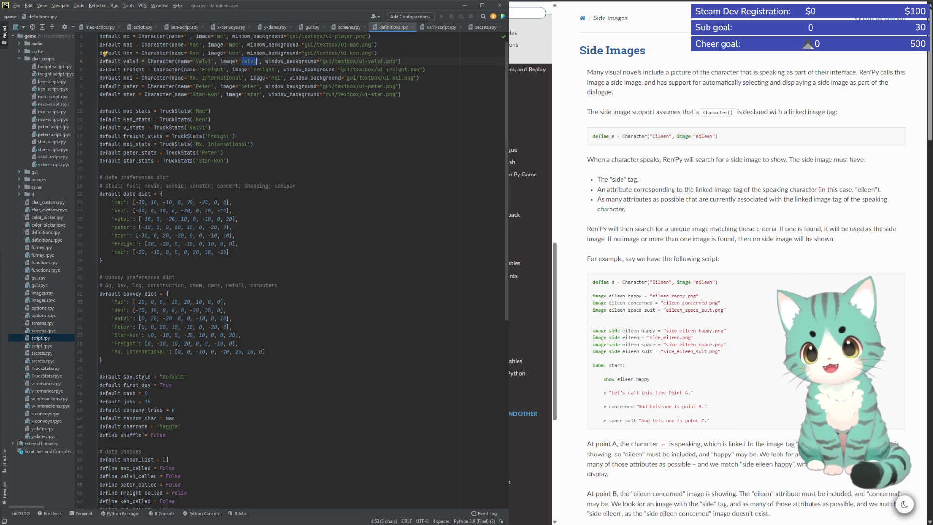
key("ctrl+t")
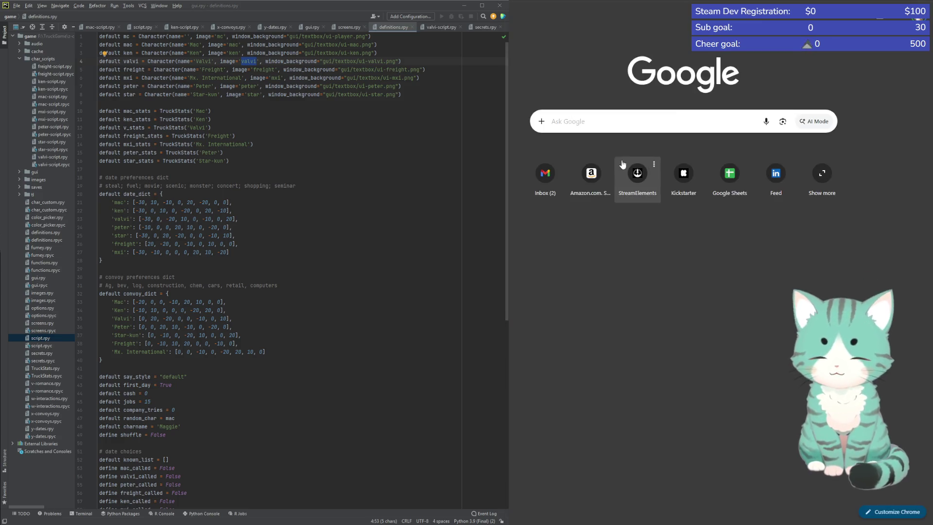
Search 'renpy', load the Dialogue and Narration docs page, and scroll to Character's image parameter
type("renpy")
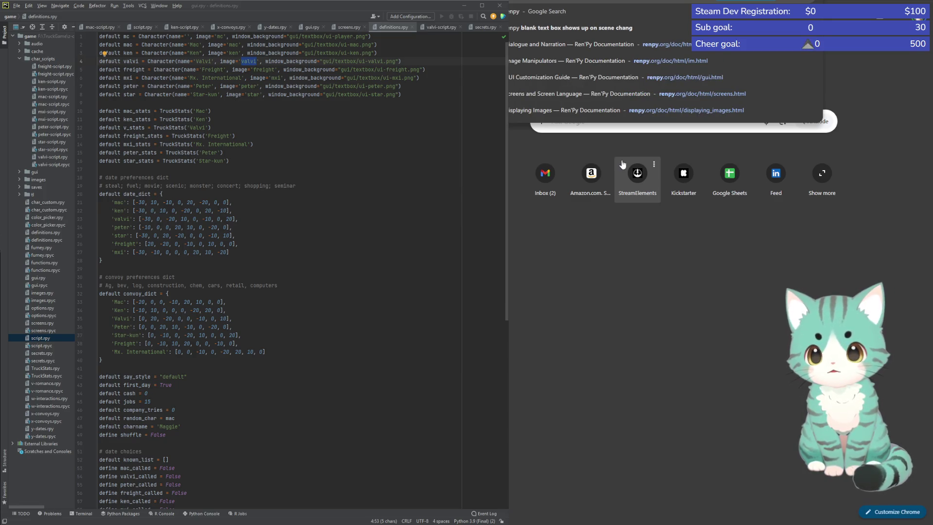
key("Down")
key("Down")
key("Return")
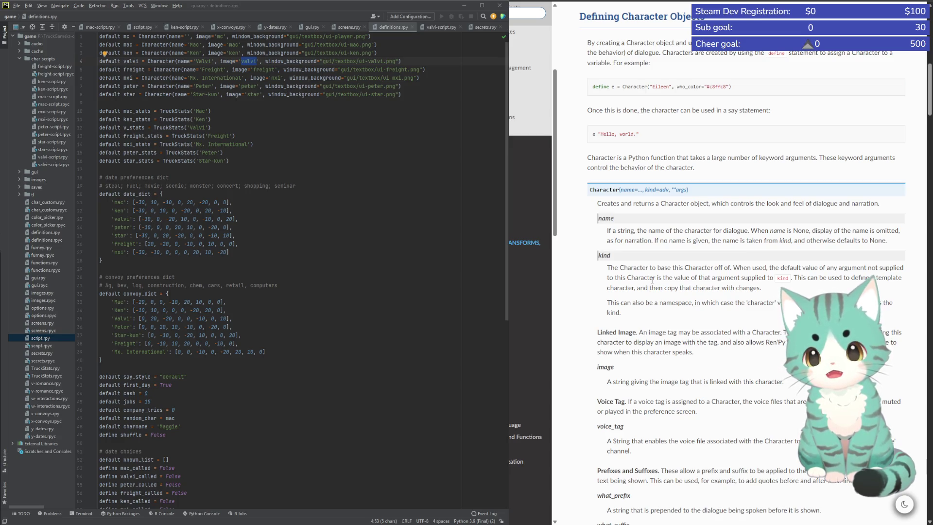
scroll(653, 281, "down", 2)
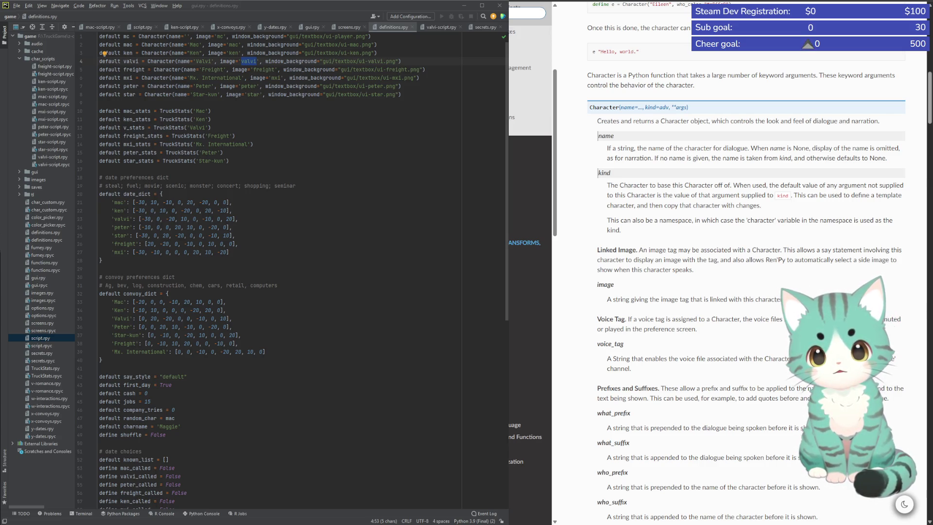
Change the Valvi character's tag on line 4 from image='valvi' to image='v'
left_click(241, 61)
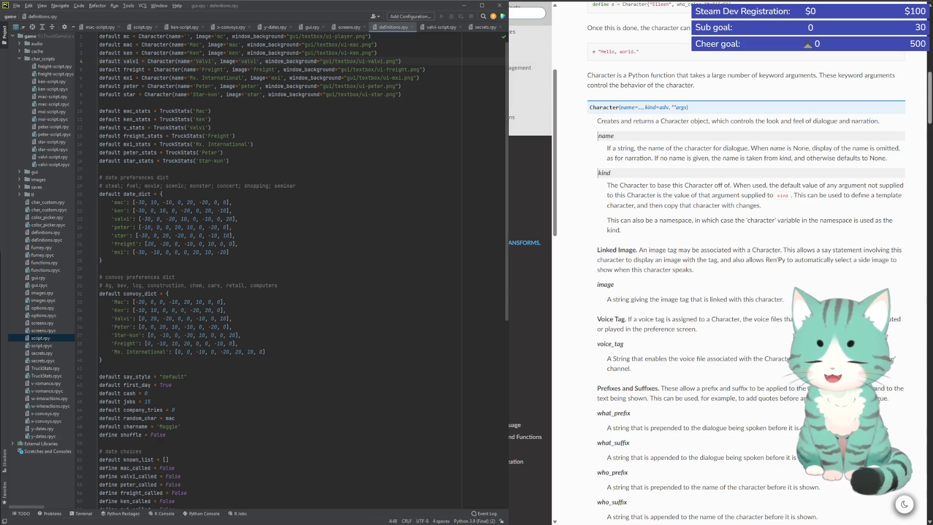
key("ctrl+Delete")
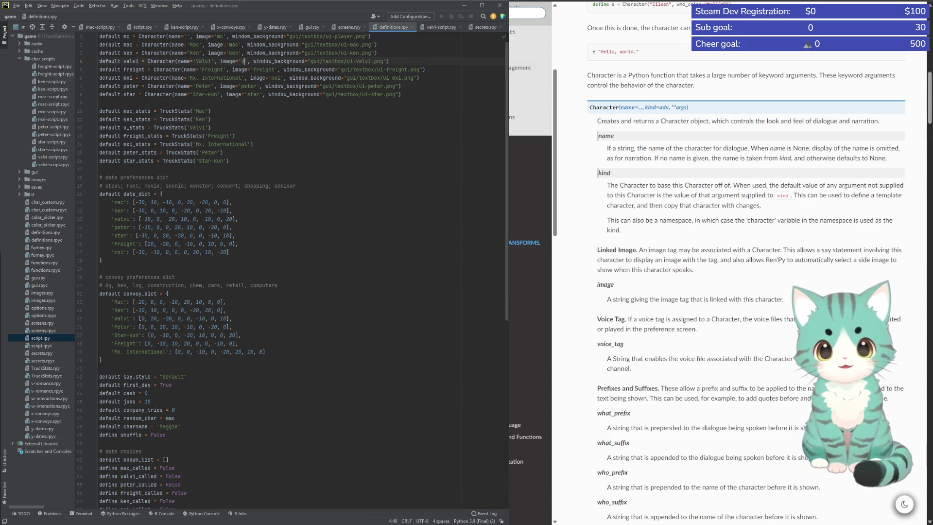
type("v")
key("Return")
key("BackSpace")
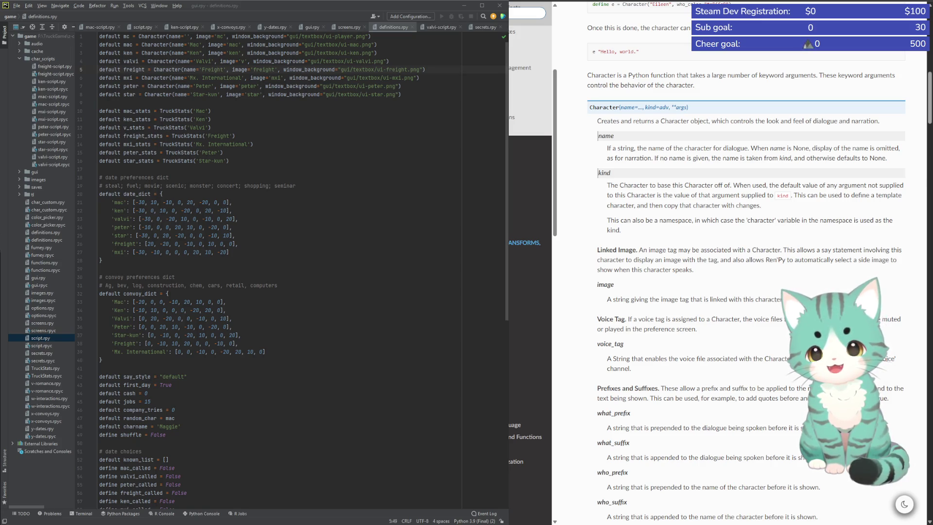
Scroll down definitions.rpy and place the caret at the end of line 69
left_click(151, 410)
scroll(246, 434, "down", 13)
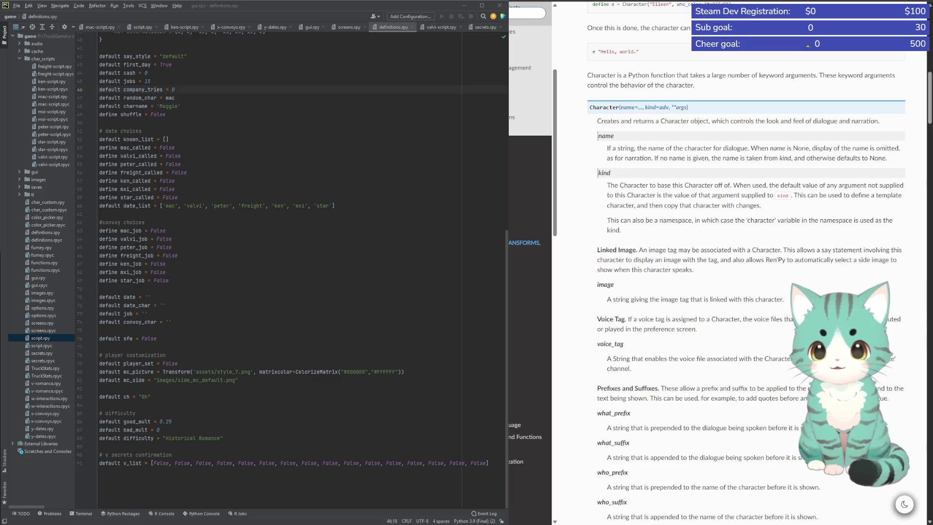
left_click(170, 281)
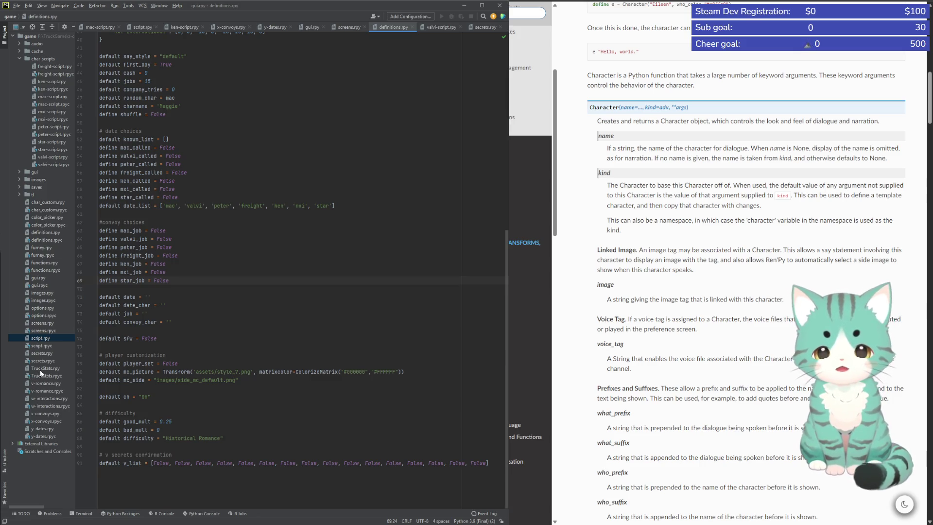
In images.rpy, change the star image path from StarKun.png to images/star/Star.png
double_click(34, 293)
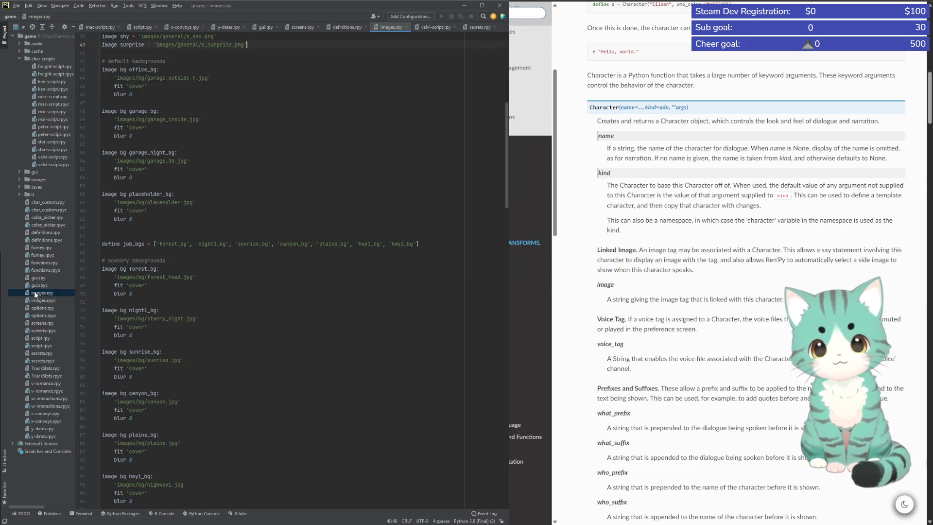
left_click(316, 194)
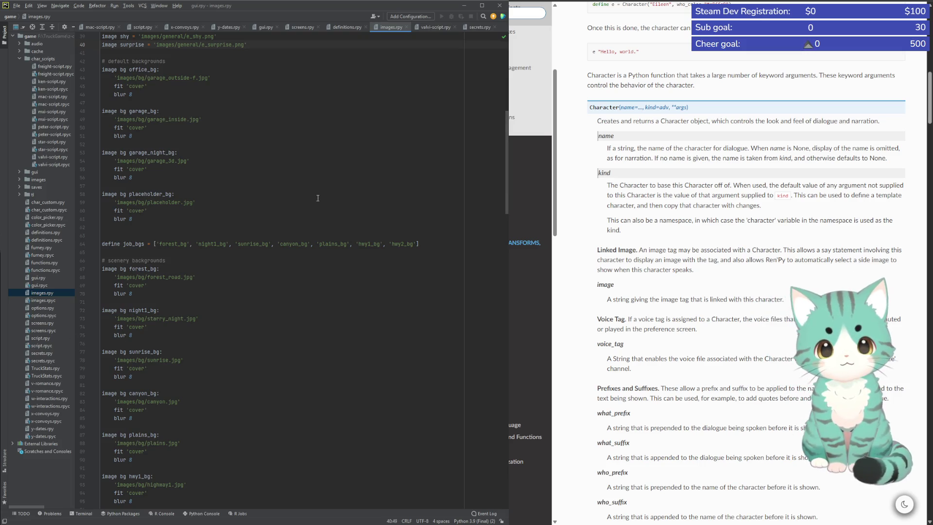
scroll(311, 204, "down", 7)
scroll(307, 248, "down", 7)
scroll(299, 292, "down", 7)
scroll(292, 336, "down", 8)
scroll(286, 360, "down", 6)
scroll(285, 369, "down", 6)
scroll(281, 379, "down", 7)
scroll(277, 392, "down", 6)
scroll(235, 315, "up", 6)
scroll(236, 315, "up", 6)
scroll(225, 307, "up", 4)
scroll(233, 326, "up", 4)
scroll(241, 345, "up", 4)
scroll(250, 368, "up", 3)
scroll(248, 369, "up", 6)
scroll(244, 370, "up", 6)
scroll(241, 372, "up", 6)
scroll(235, 373, "up", 6)
scroll(238, 374, "up", 5)
scroll(241, 374, "up", 4)
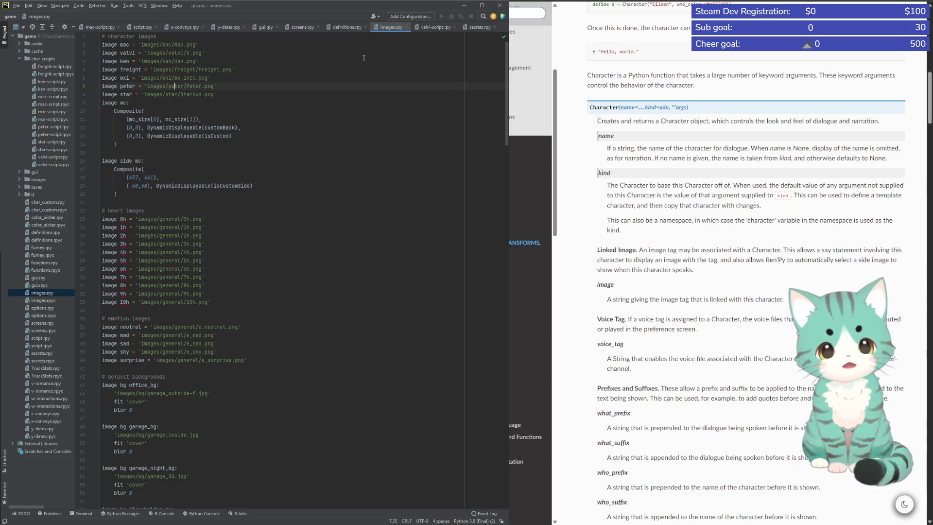
key("Right")
key("Right")
key("Right")
key("Right")
key("Right")
key("Right")
key("Right")
key("BackSpace")
key("BackSpace")
key("BackSpace")
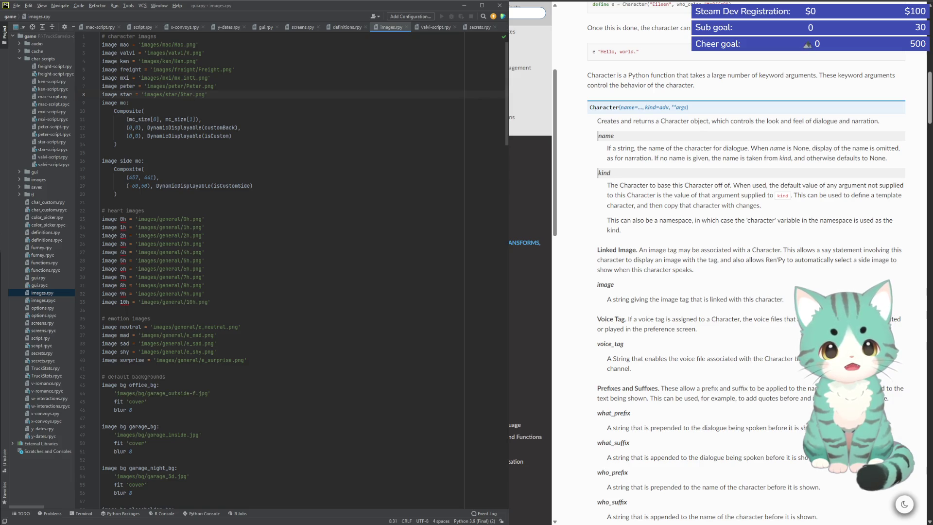
Replace mx_intl with Mxi so the mxi image uses images/mxi/Mxi.png
key("Up")
key("Up")
key("Right")
key("Right")
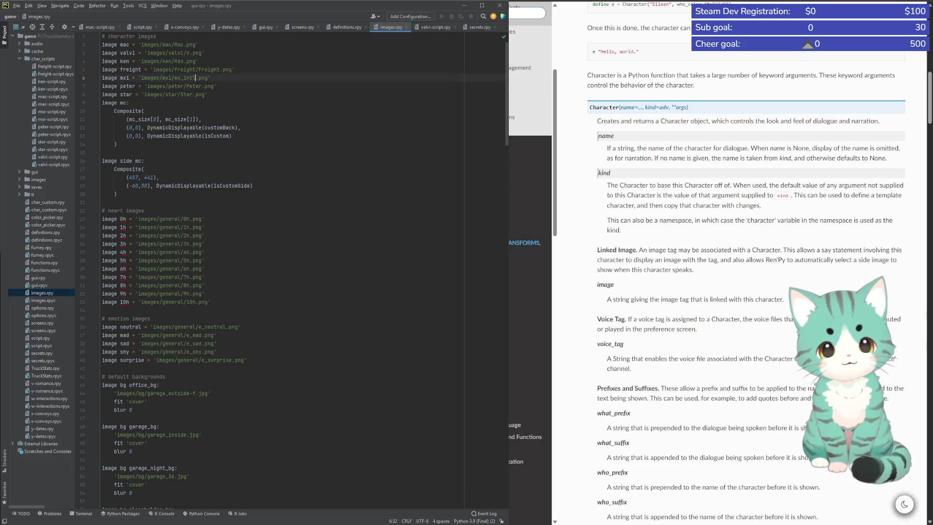
key("shift+Left")
key("shift+Left")
key("shift+Left")
key("shift+Right")
key("shift+Right")
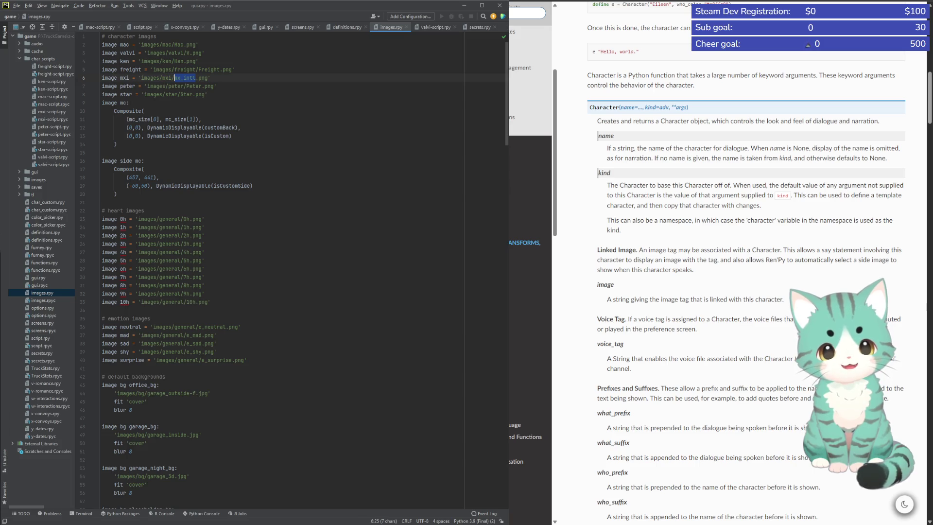
type("Mxi")
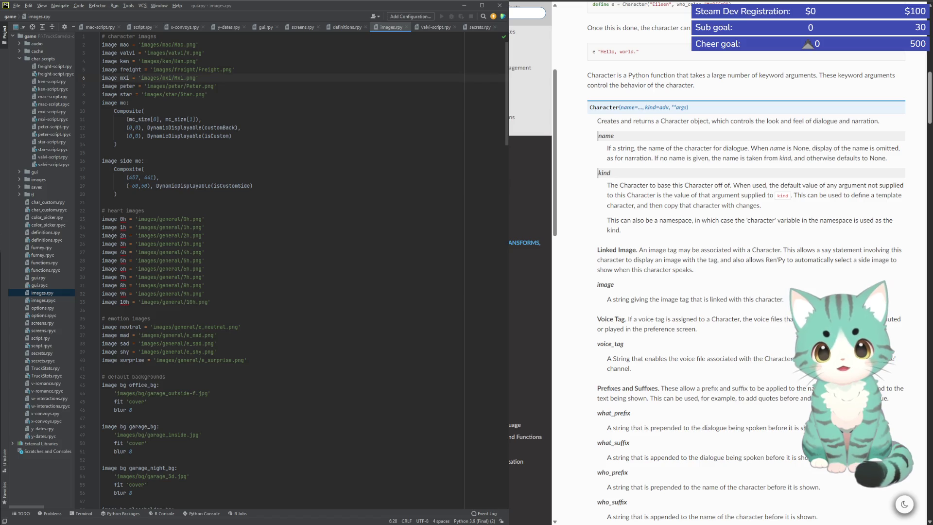
key("Return")
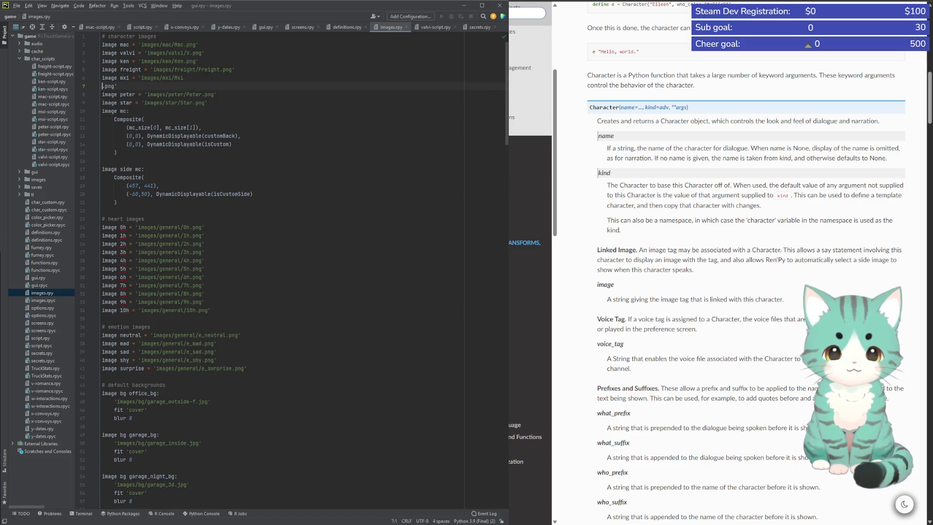
key("BackSpace")
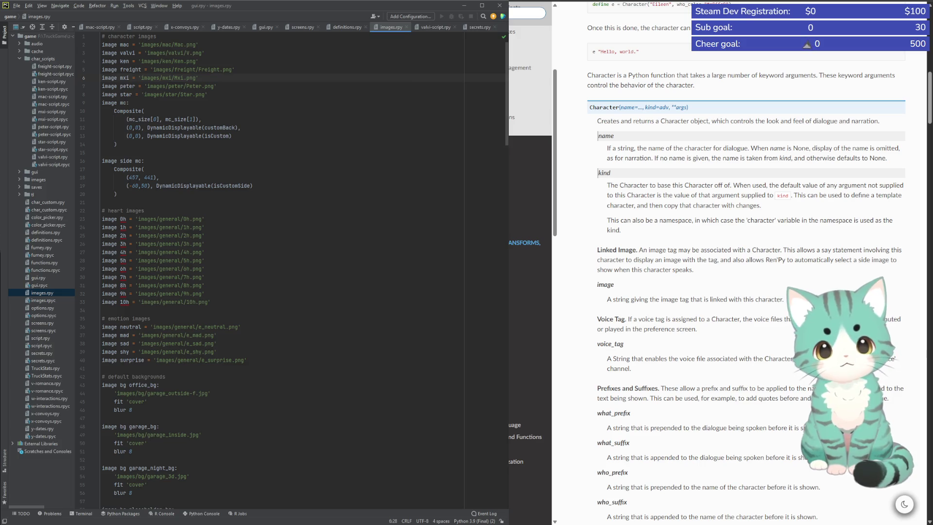
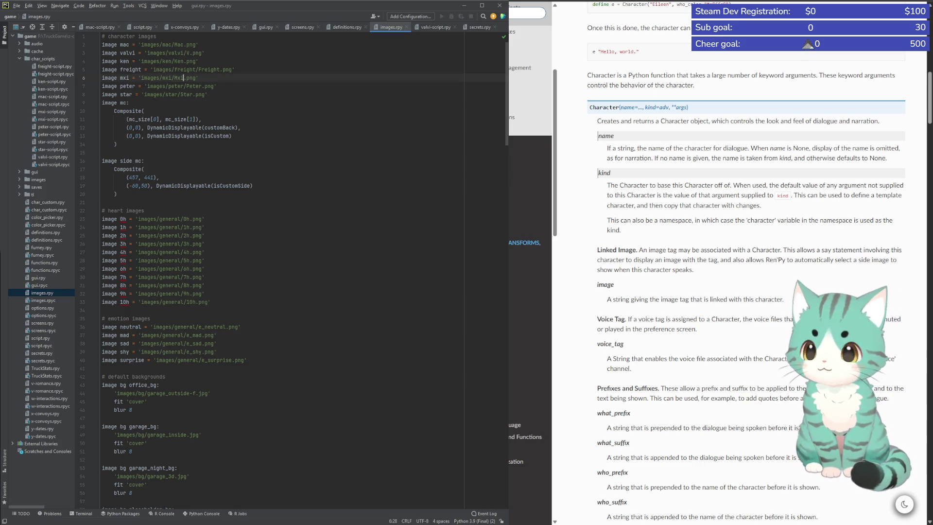
Delete the neutral, mad, sad, shy and surprise image definitions from images.rpy
left_click(248, 358)
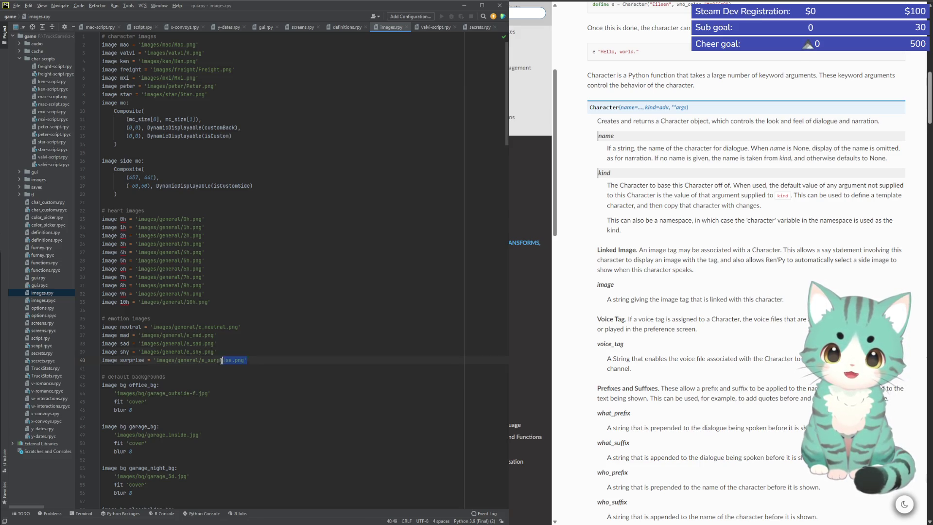
left_click_drag(247, 358, 50, 321)
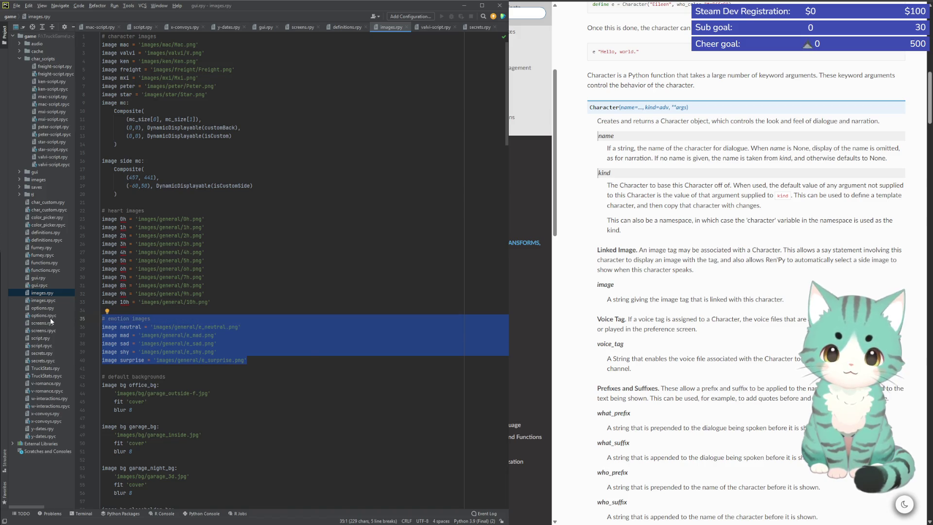
key("BackSpace")
key("BackSpace")
key("BackSpace")
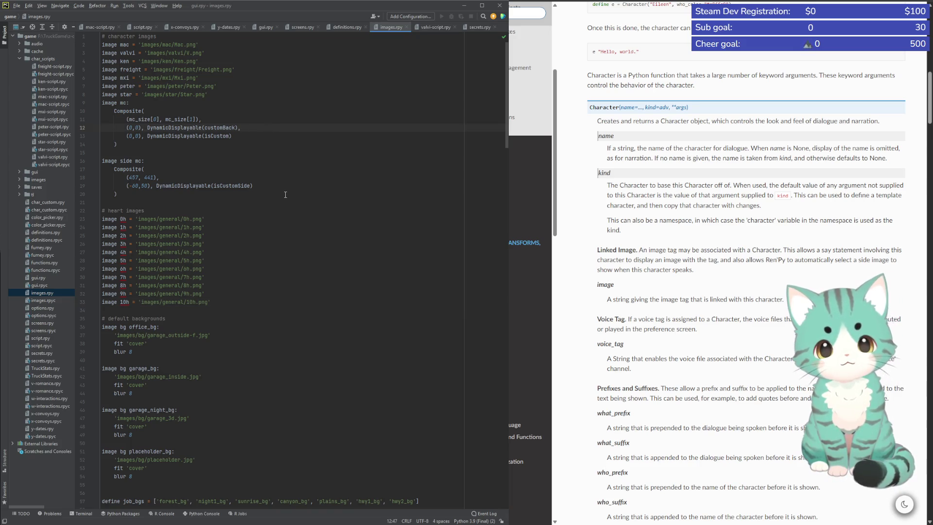
left_click(177, 78)
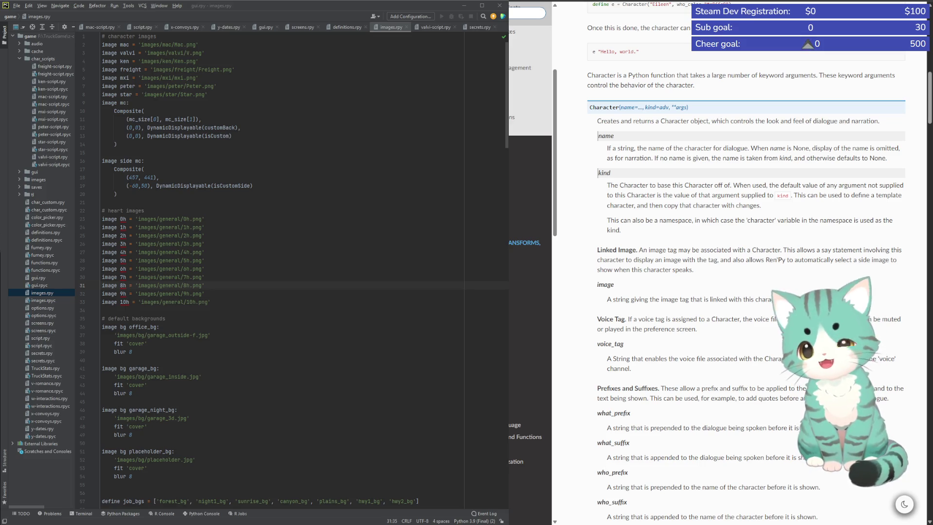
Scroll through the Character() reference docs toward the Side Images page
left_click(222, 310)
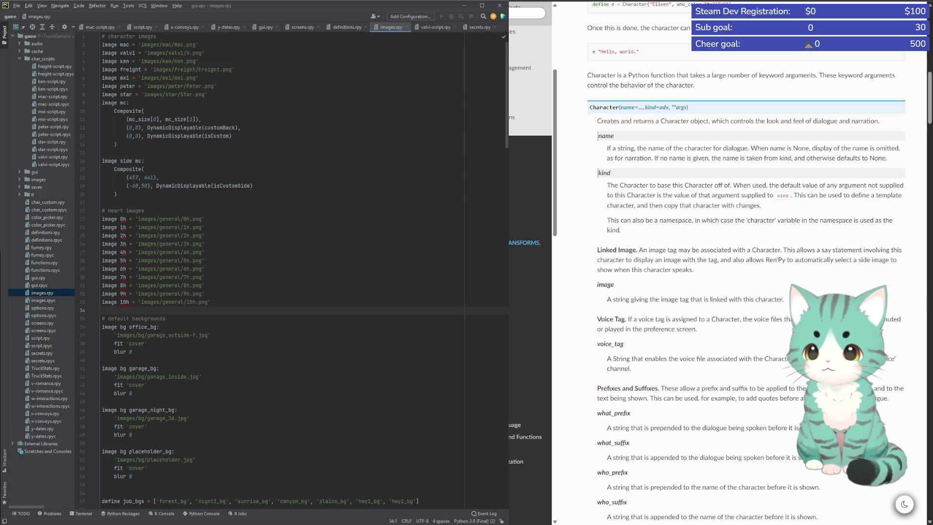
scroll(746, 262, "down", 4)
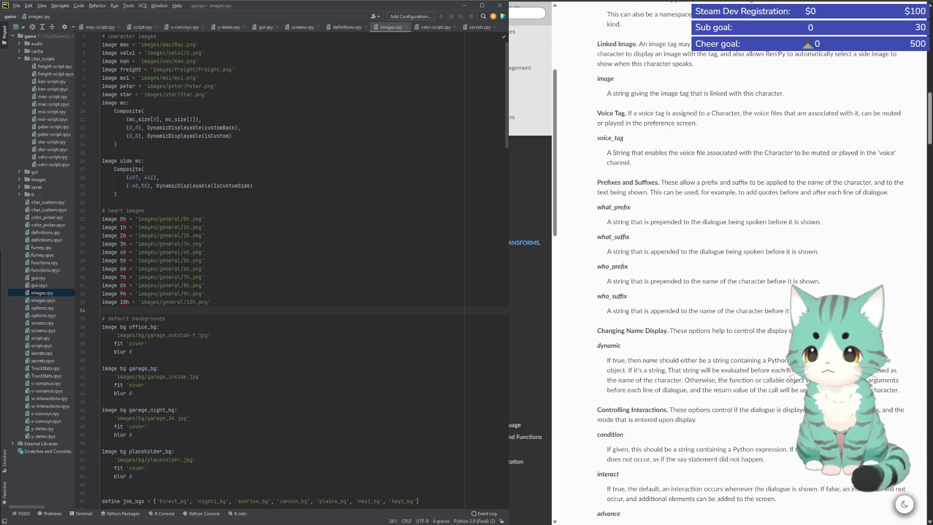
scroll(746, 263, "down", 1)
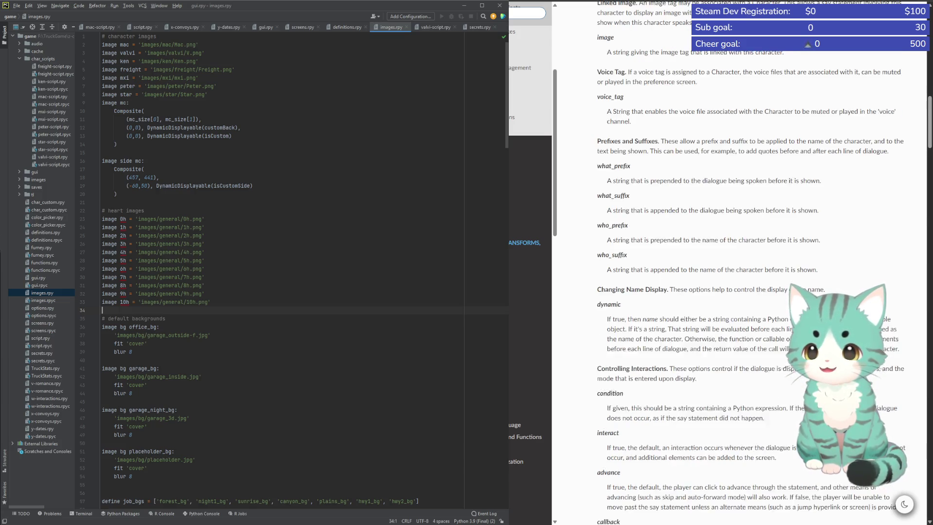
scroll(746, 262, "down", 1)
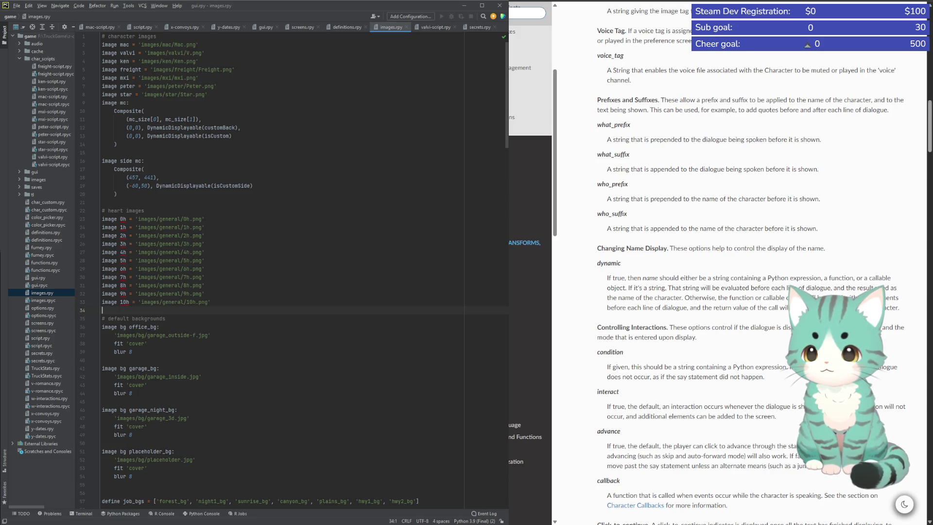
scroll(746, 262, "down", 2)
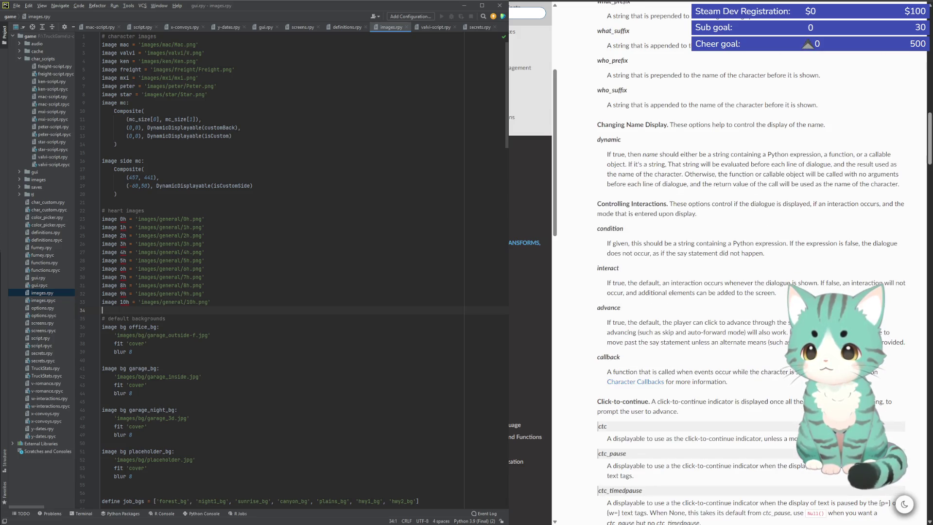
scroll(747, 262, "up", 1)
scroll(746, 262, "up", 4)
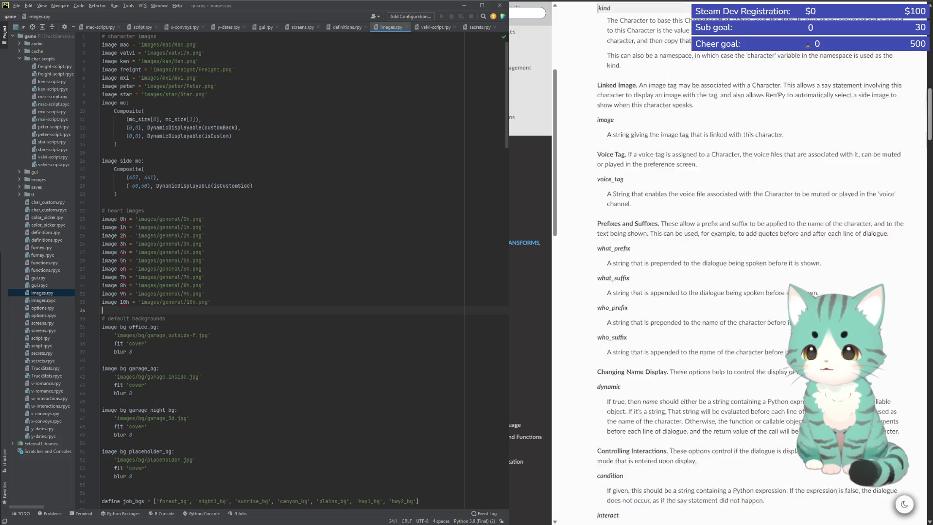
scroll(746, 263, "up", 2)
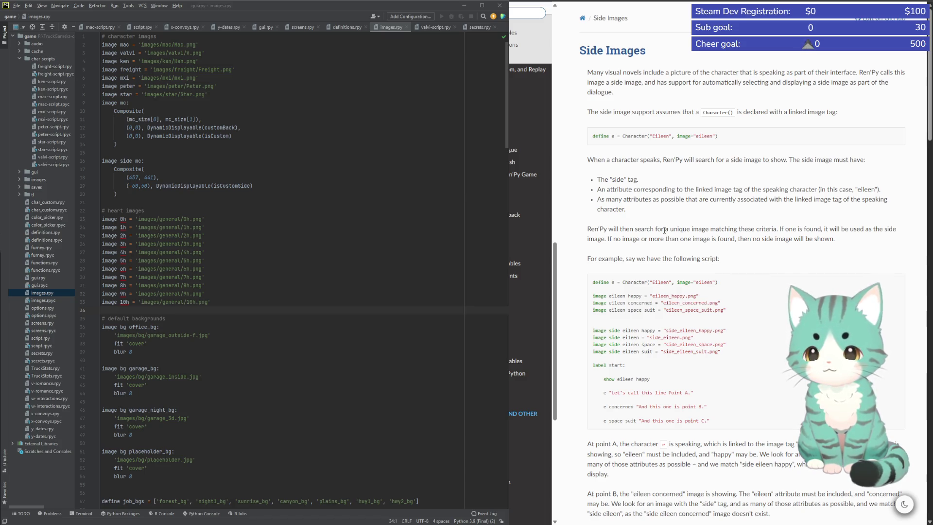
Scroll to Invisible Characters and briefly highlight the paragraph on showing the player's side image
scroll(666, 231, "down", 3)
scroll(668, 232, "down", 3)
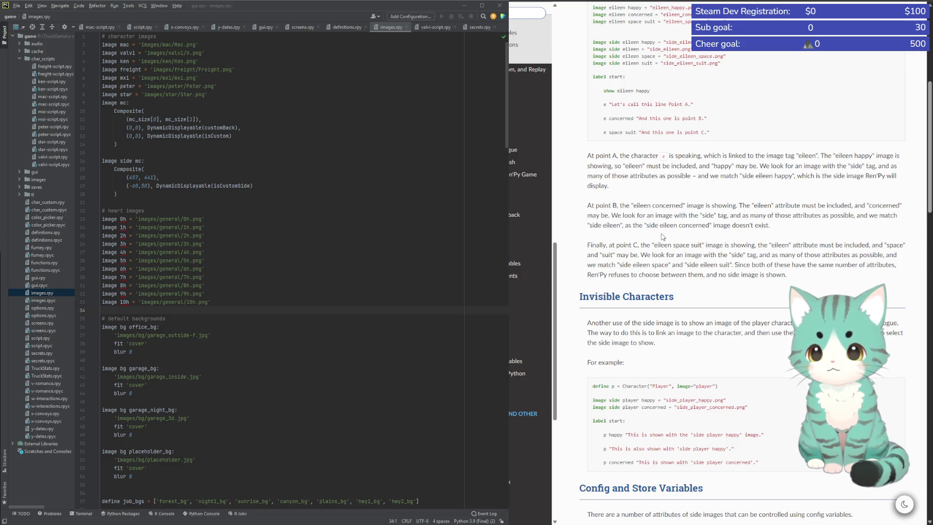
left_click_drag(633, 323, 662, 345)
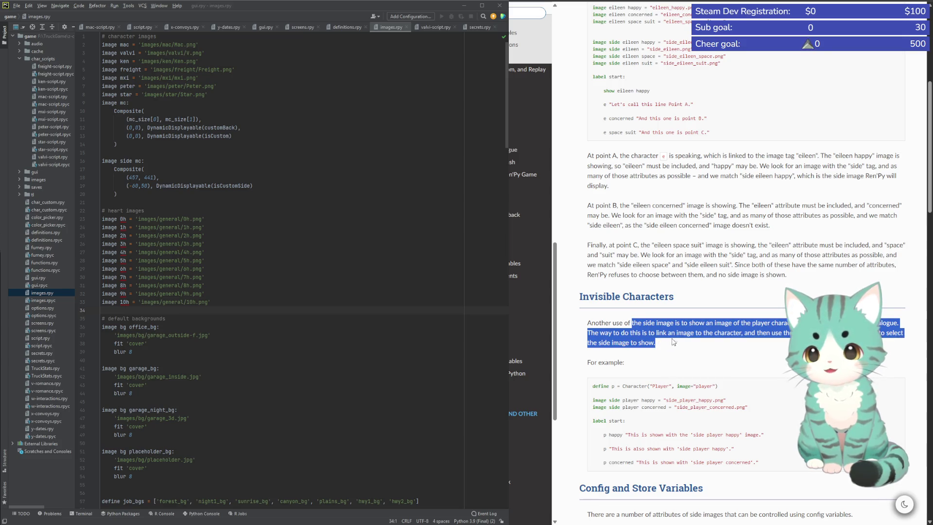
left_click(684, 333)
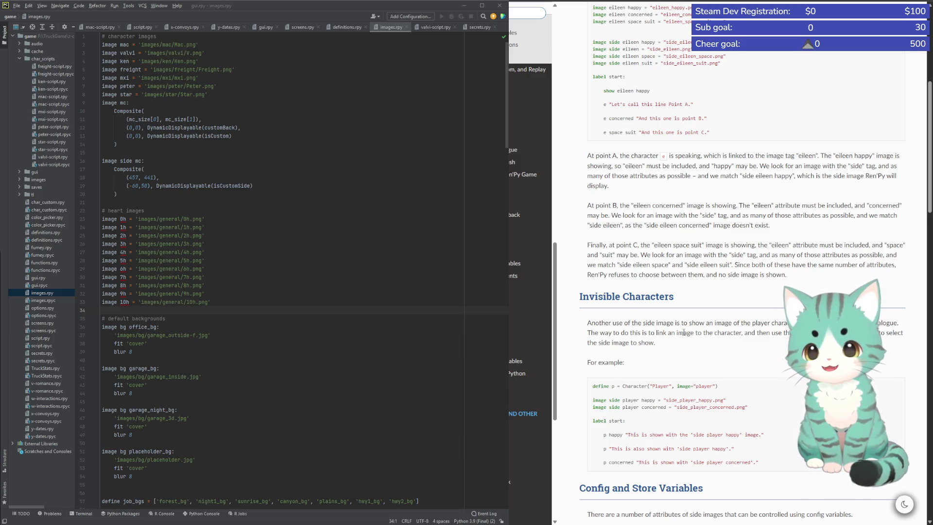
scroll(652, 369, "down", 1)
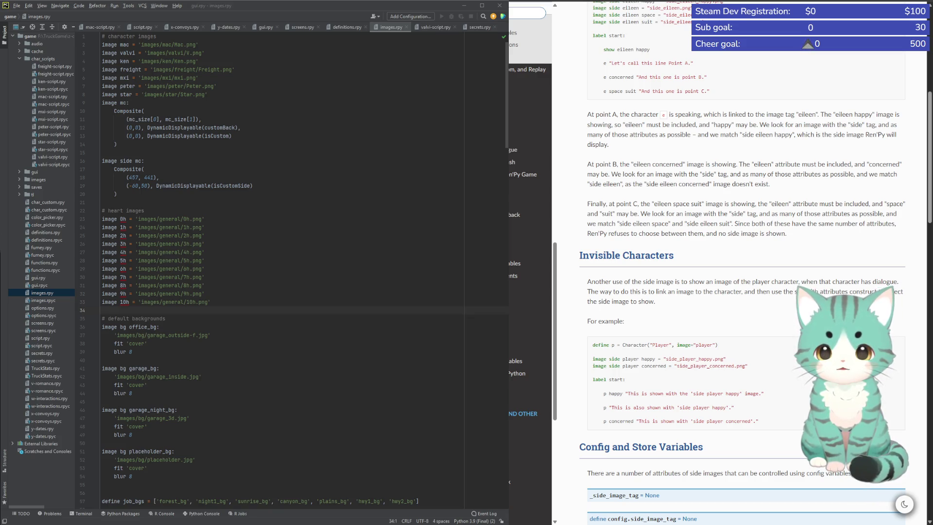
scroll(271, 271, "down", 1)
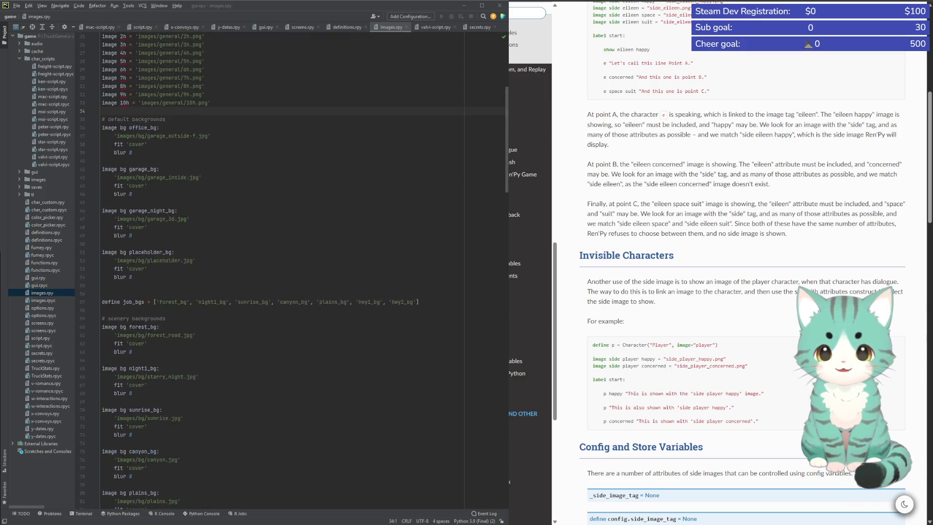
Change Valvi's image tag on line 4 of definitions.rpy from 'v' to 'valvi'
left_click(338, 25)
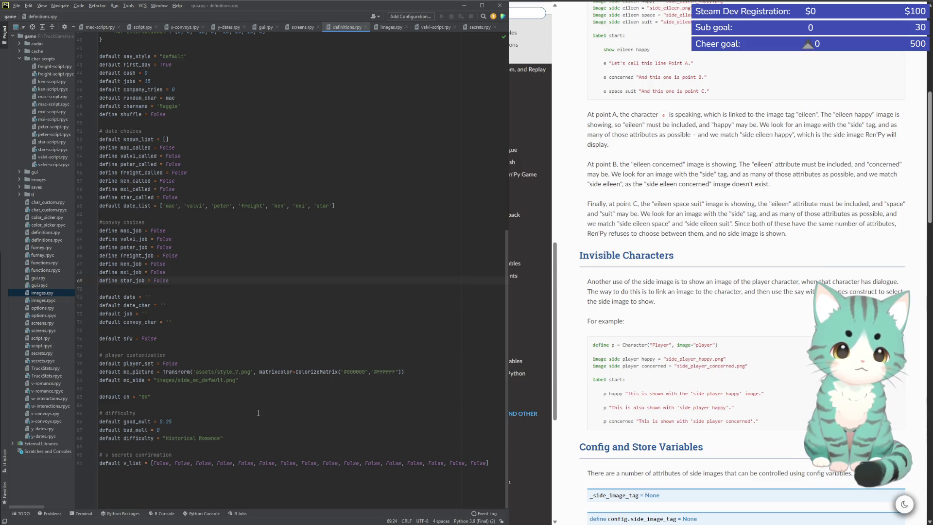
scroll(256, 398, "up", 7)
scroll(252, 384, "up", 3)
scroll(249, 366, "up", 3)
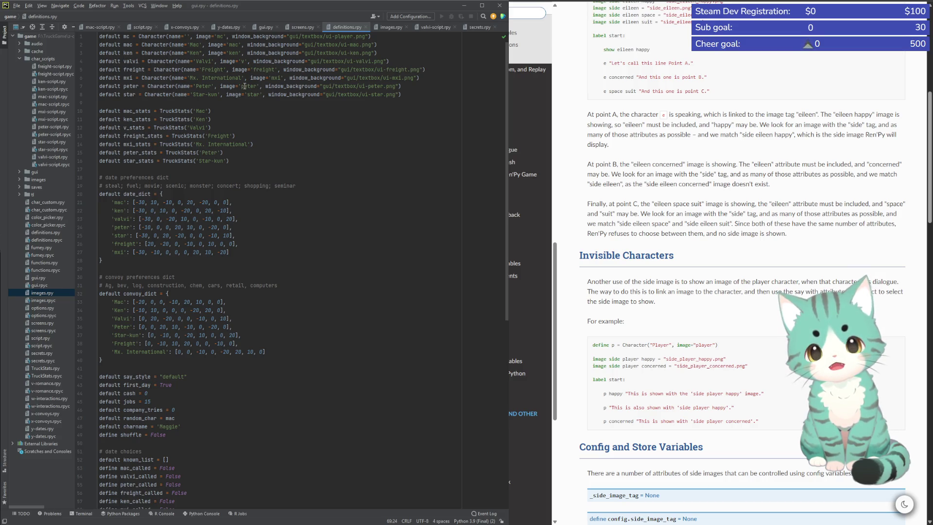
left_click(244, 61)
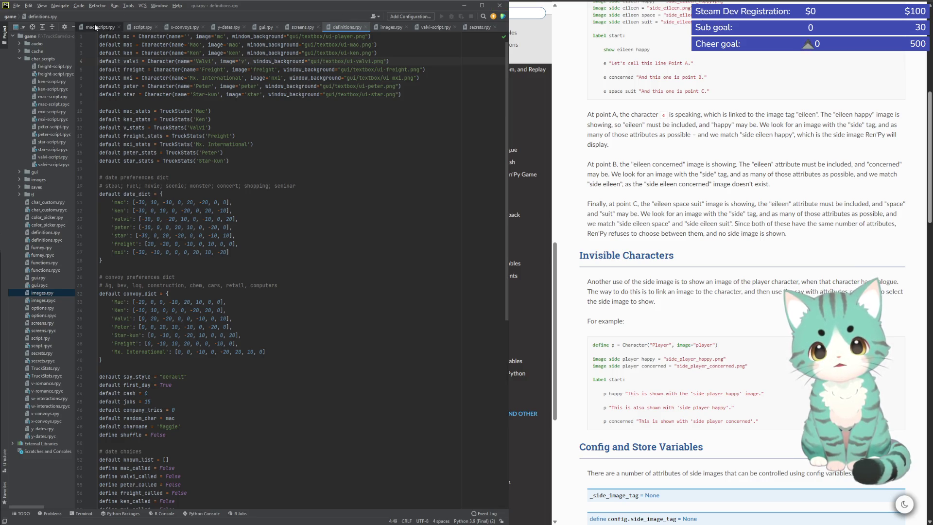
left_click(384, 27)
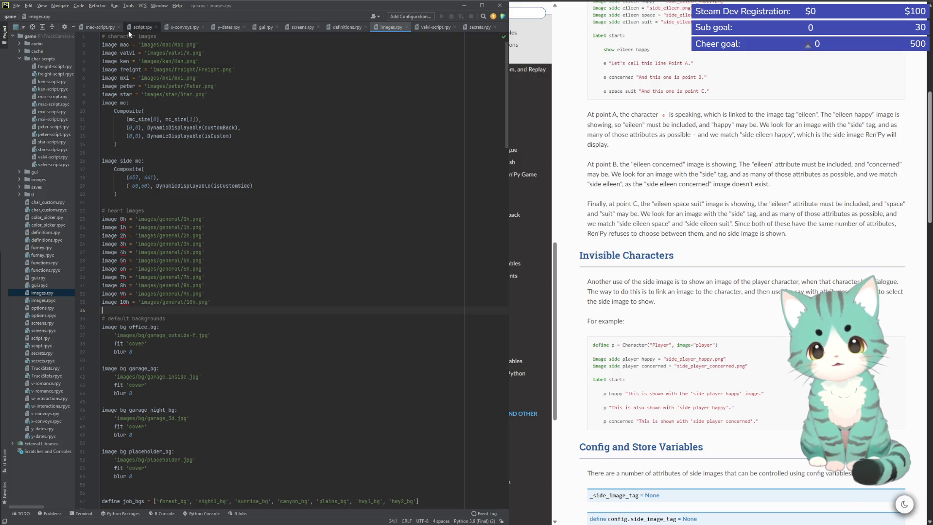
left_click(345, 27)
type("a")
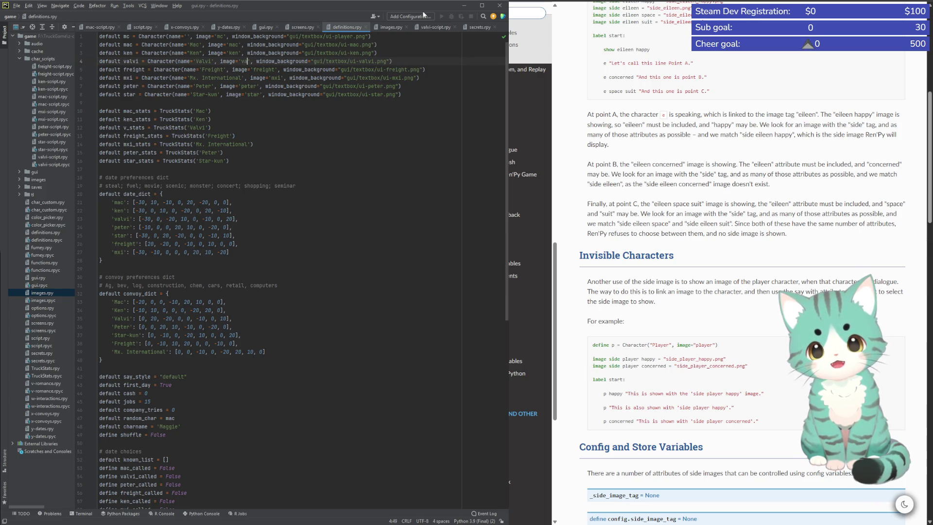
type("lvi")
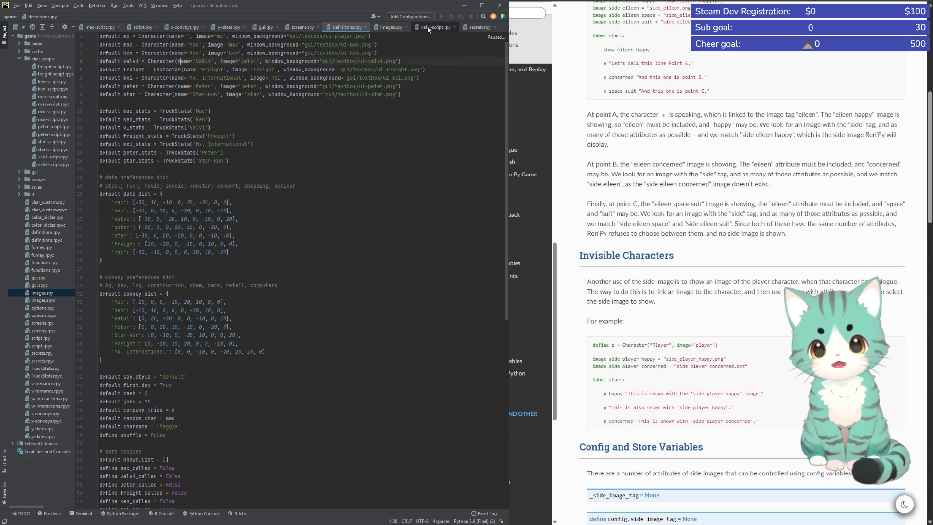
left_click(391, 27)
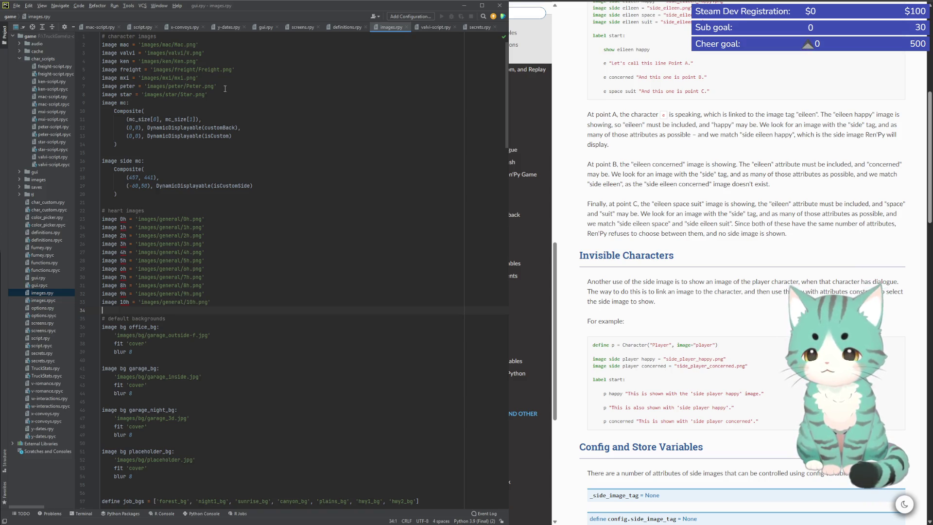
Highlight 'concerned' in the side image example, then scroll to Say with Image Attributes
scroll(743, 262, "up", 1)
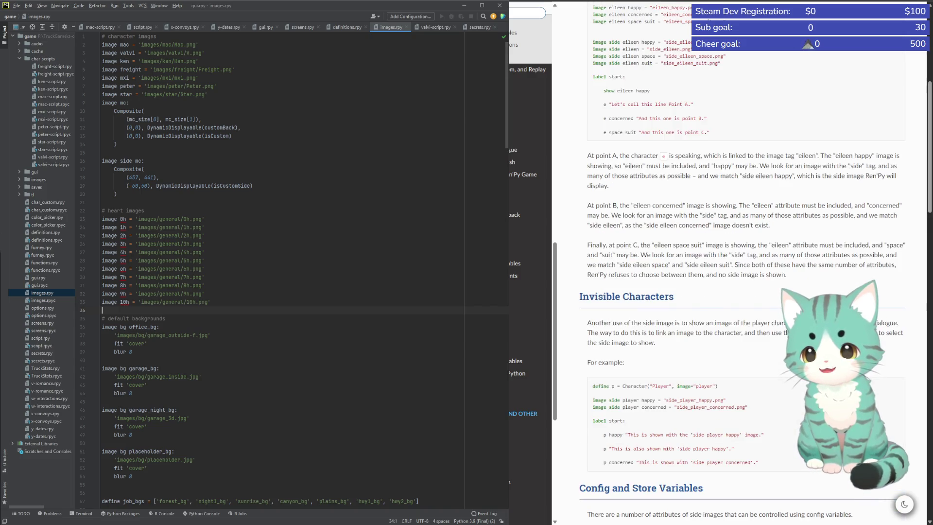
scroll(744, 262, "up", 2)
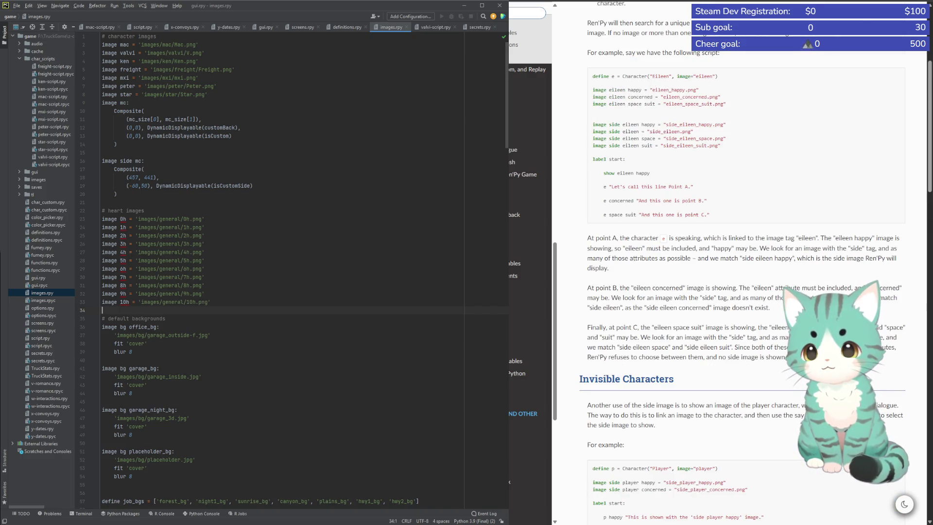
scroll(744, 262, "up", 1)
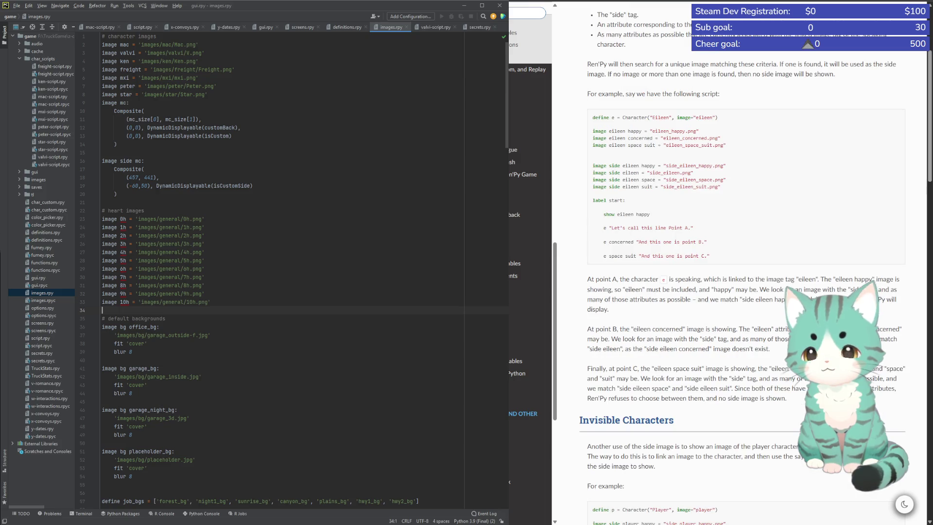
scroll(743, 262, "up", 2)
scroll(744, 262, "up", 2)
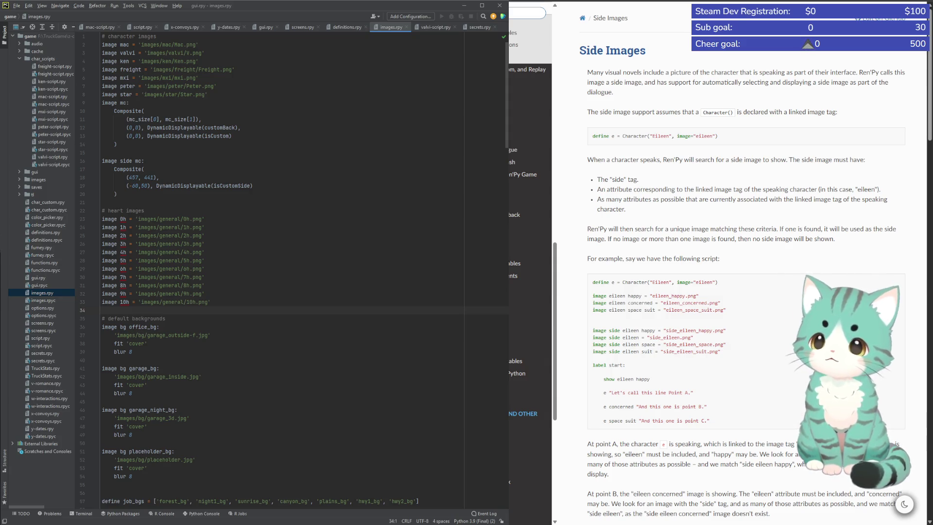
left_click_drag(682, 303, 707, 303)
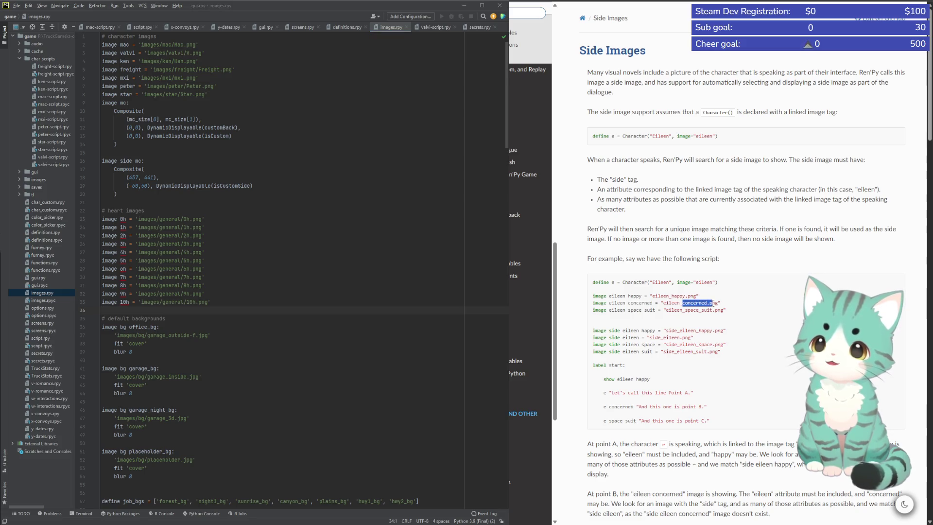
scroll(744, 262, "up", 5)
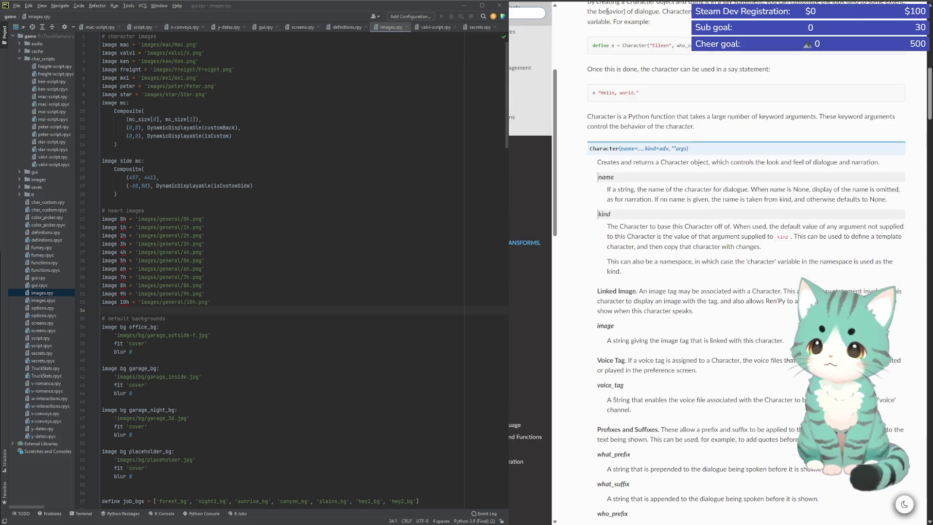
scroll(744, 263, "up", 3)
scroll(743, 263, "up", 3)
scroll(729, 356, "down", 8)
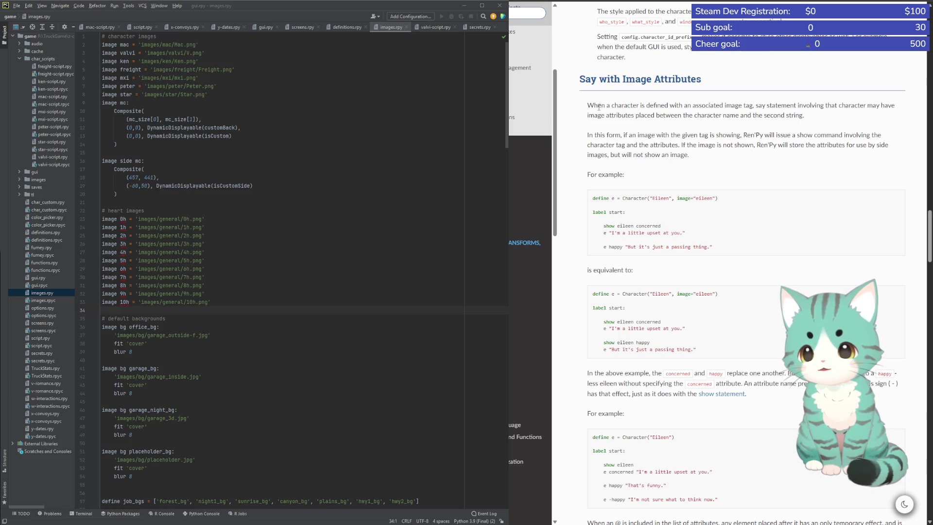
Highlight the image-attribute intro paragraphs and scroll down through the examples
left_click_drag(592, 104, 727, 158)
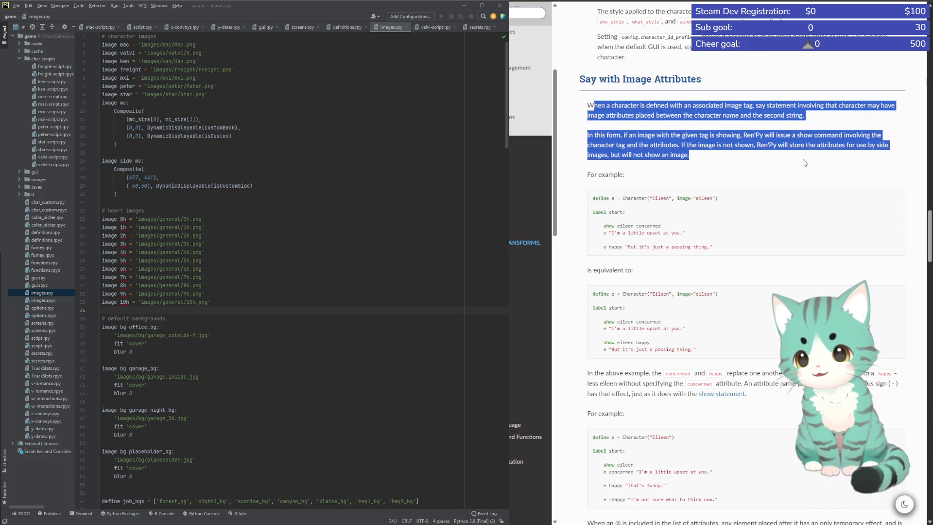
left_click(726, 158)
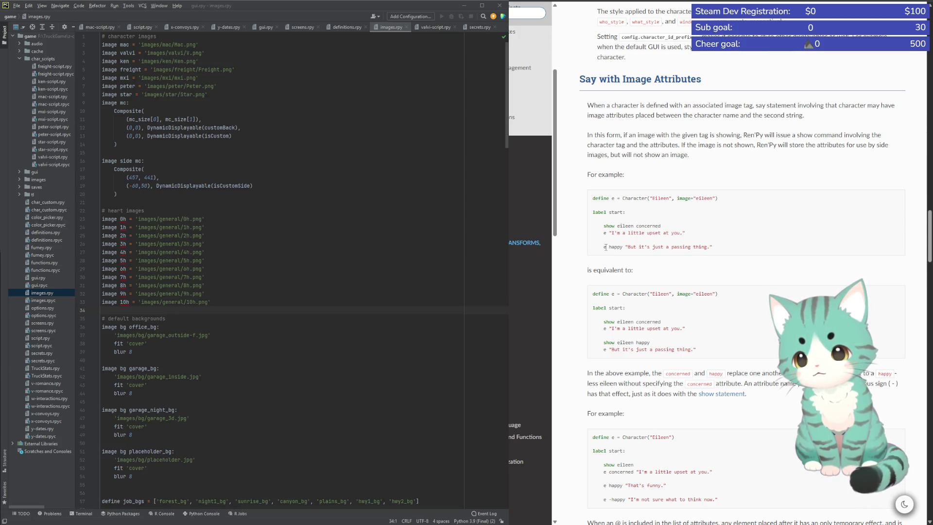
scroll(653, 267, "down", 3)
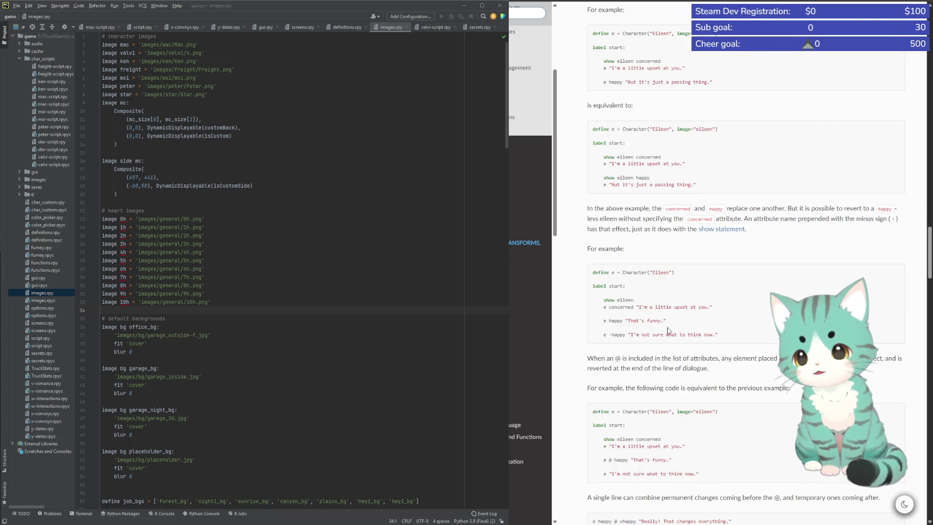
scroll(669, 330, "down", 4)
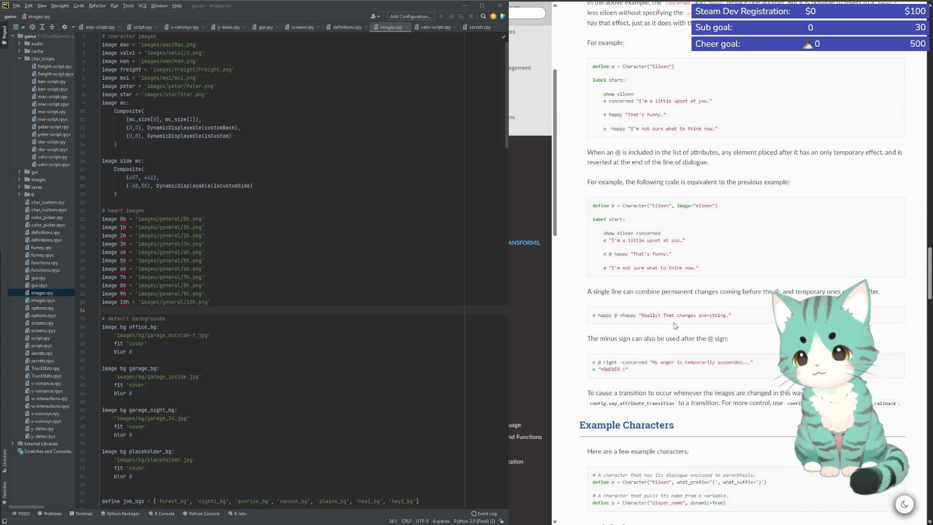
scroll(675, 327, "down", 4)
scroll(674, 327, "down", 7)
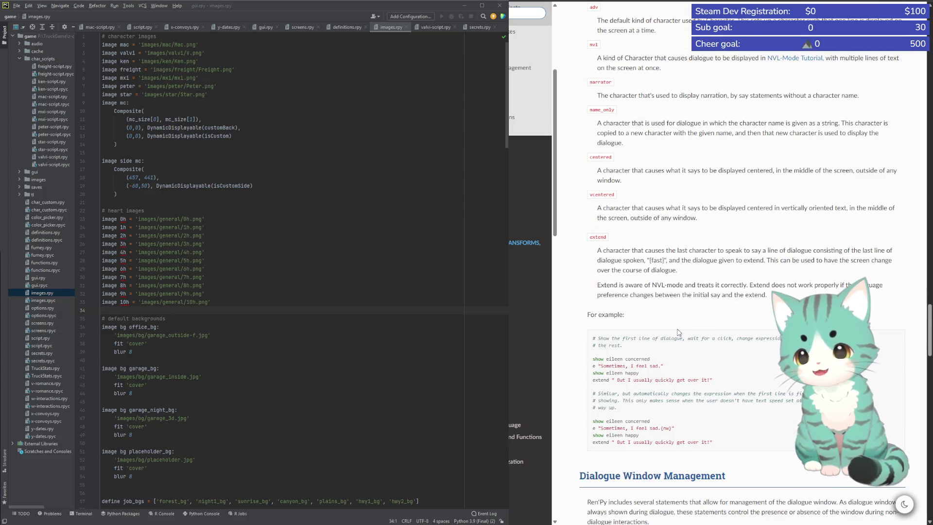
scroll(685, 331, "down", 7)
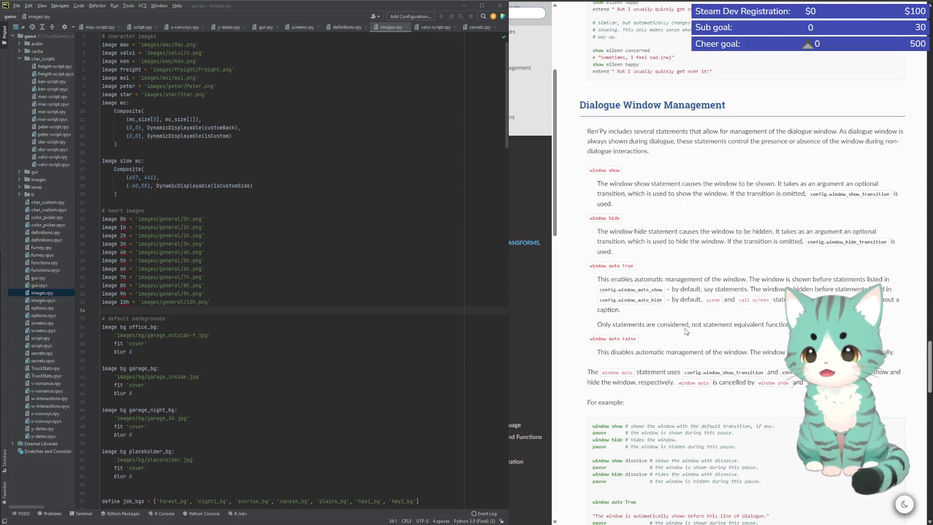
scroll(686, 331, "down", 3)
Scroll back up to the what_prefix, dynamic and ctc Character parameters
scroll(705, 324, "up", 2)
scroll(719, 316, "up", 5)
scroll(736, 308, "up", 7)
scroll(739, 311, "up", 4)
scroll(746, 314, "up", 5)
scroll(753, 316, "up", 5)
scroll(764, 322, "up", 4)
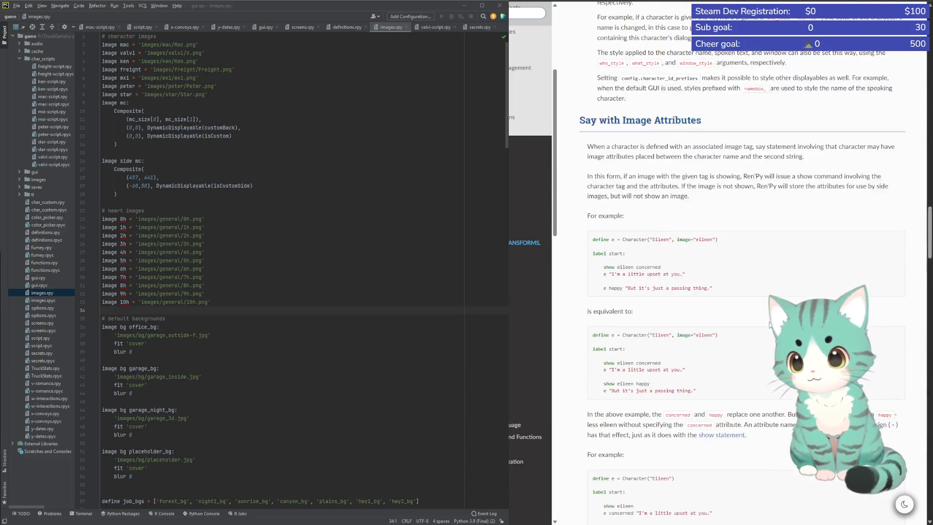
scroll(729, 325, "up", 4)
scroll(695, 306, "up", 5)
scroll(646, 277, "up", 5)
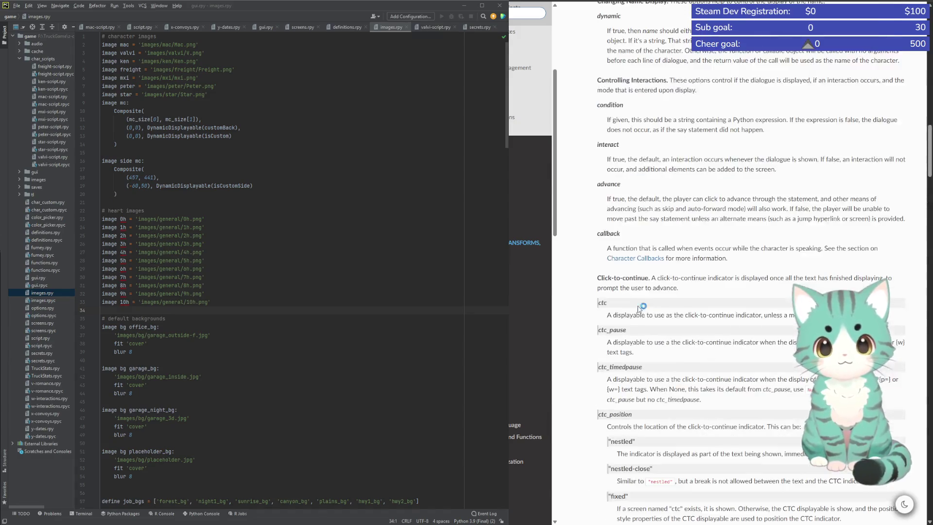
scroll(648, 282, "up", 5)
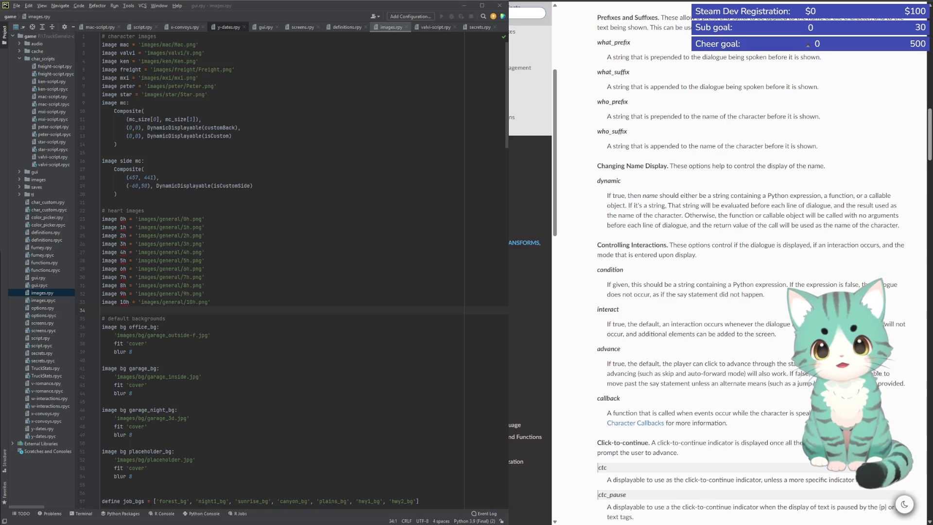
left_click(143, 27)
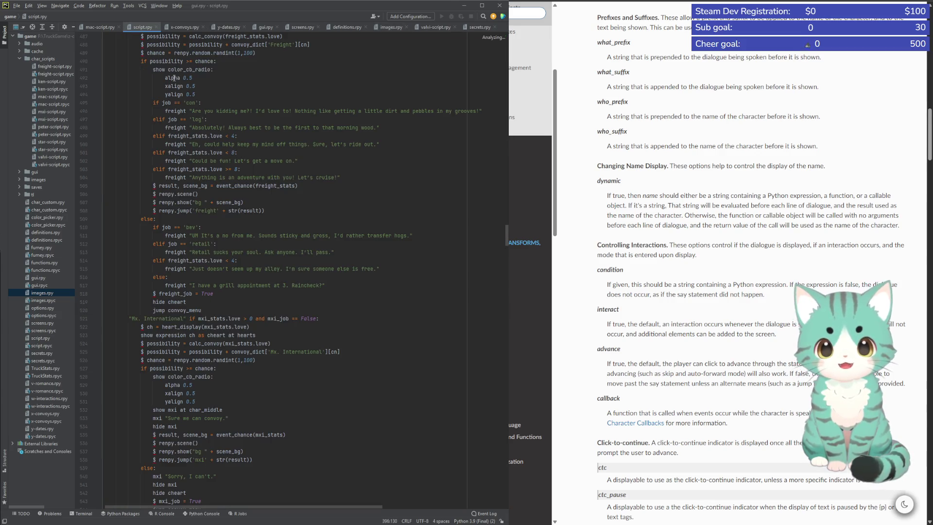
Scroll script.rpy to the top, then down to Valvi's greeting under label bev_job on line 65
left_click(392, 364)
scroll(350, 367, "up", 4)
scroll(331, 368, "up", 3)
scroll(310, 369, "up", 4)
scroll(223, 310, "up", 5)
scroll(267, 308, "up", 5)
scroll(311, 307, "up", 5)
scroll(358, 306, "up", 5)
scroll(351, 304, "up", 6)
scroll(343, 303, "up", 6)
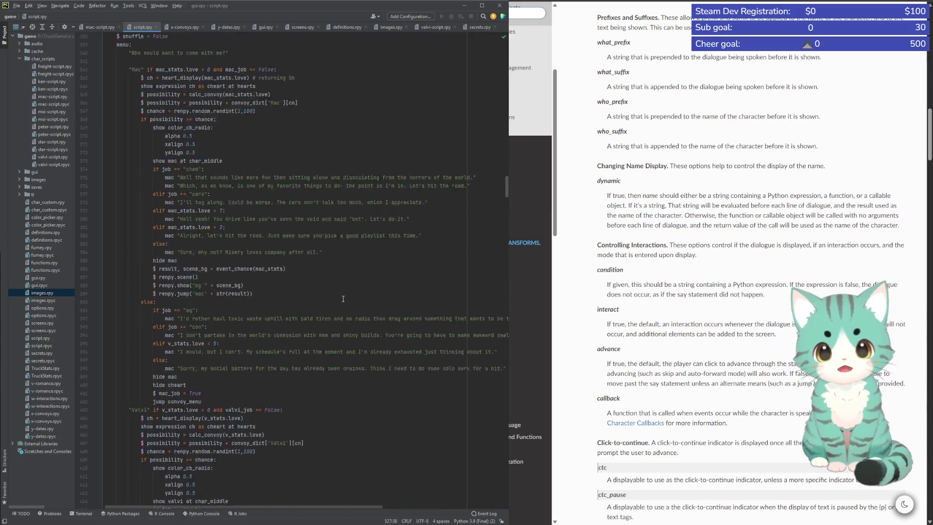
scroll(337, 301, "up", 5)
scroll(324, 248, "down", 3)
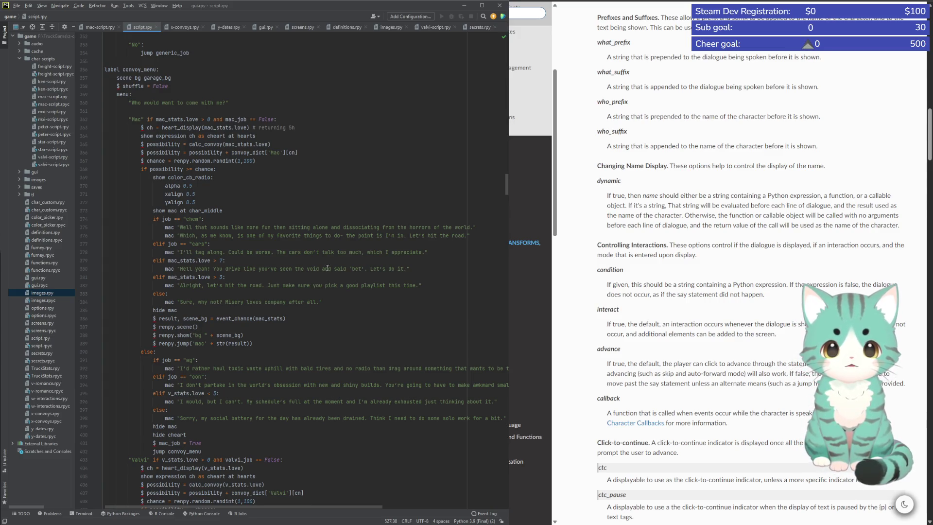
scroll(488, 163, "up", 3)
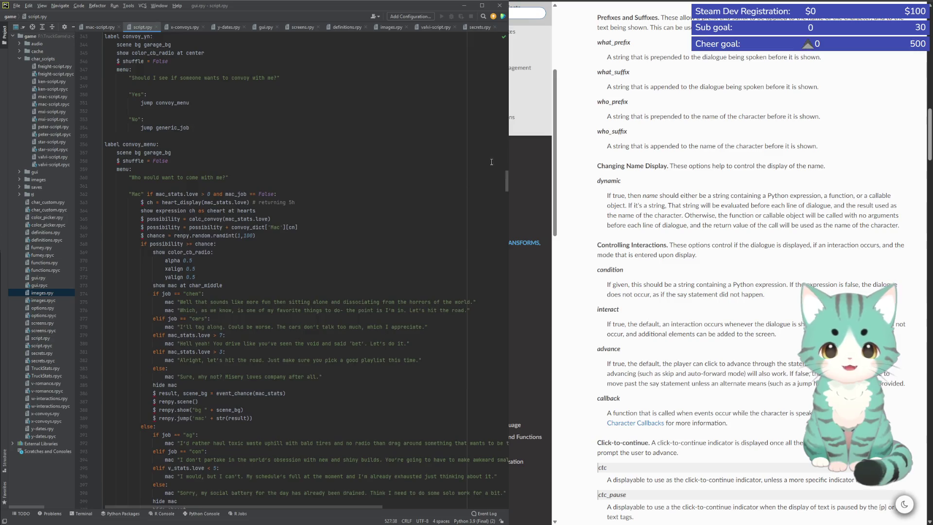
left_click_drag(505, 181, 506, 53)
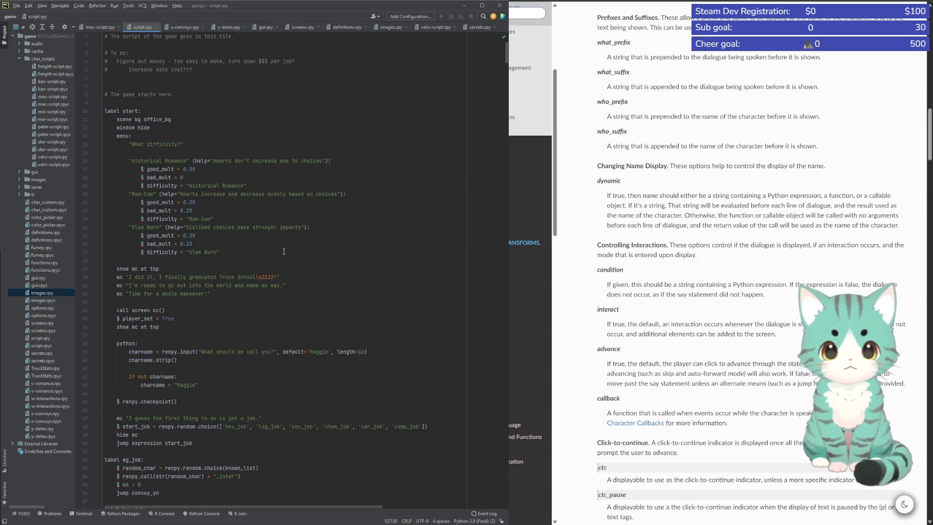
scroll(309, 289, "down", 5)
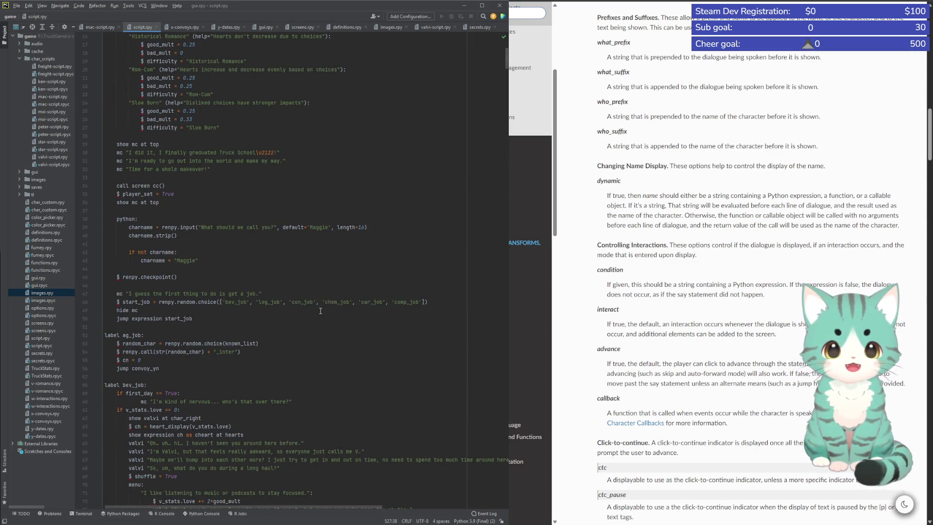
scroll(316, 309, "down", 4)
scroll(316, 309, "down", 3)
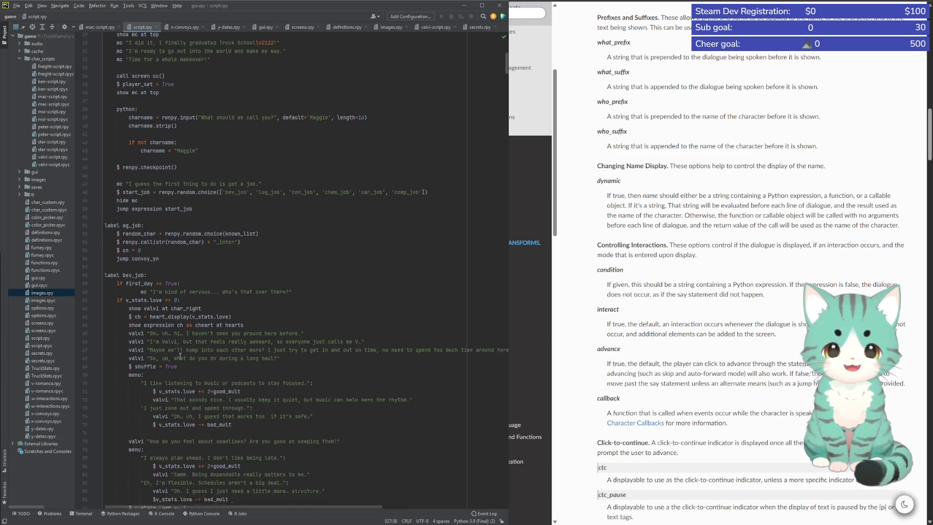
left_click(147, 271)
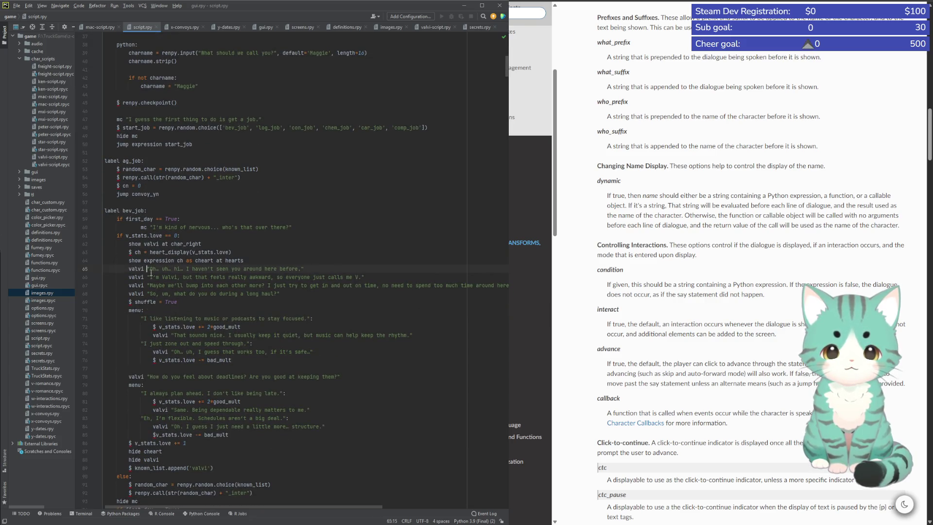
Make Valvi's line 65 greeting read 'valvi @ shy'
type("shy")
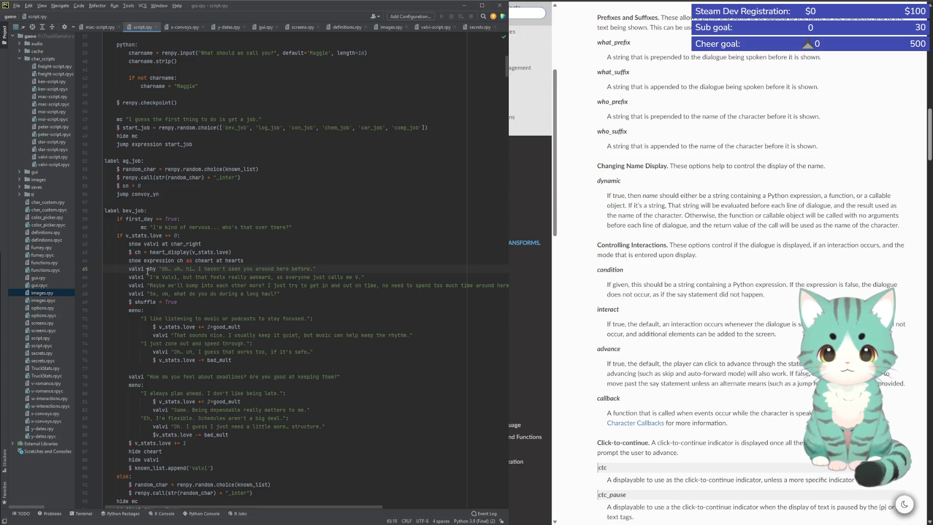
scroll(768, 306, "down", 10)
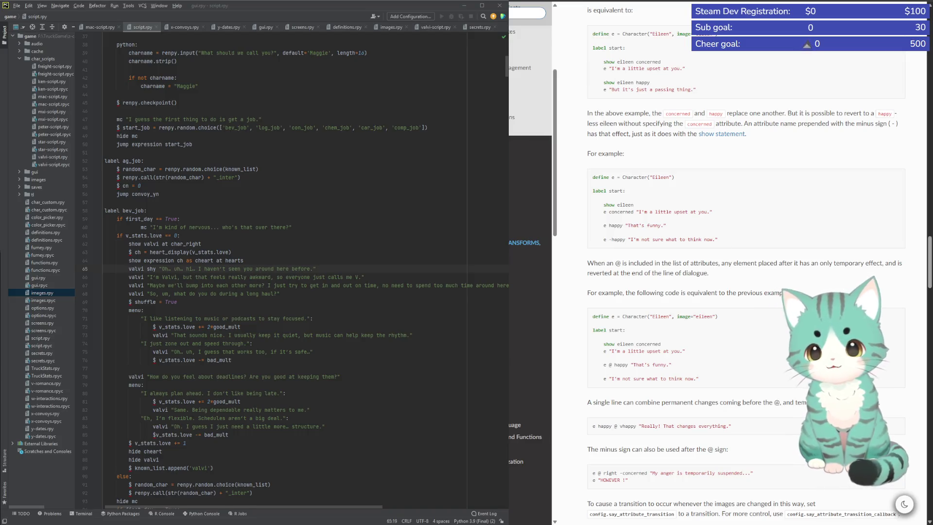
left_click(148, 269)
type("@")
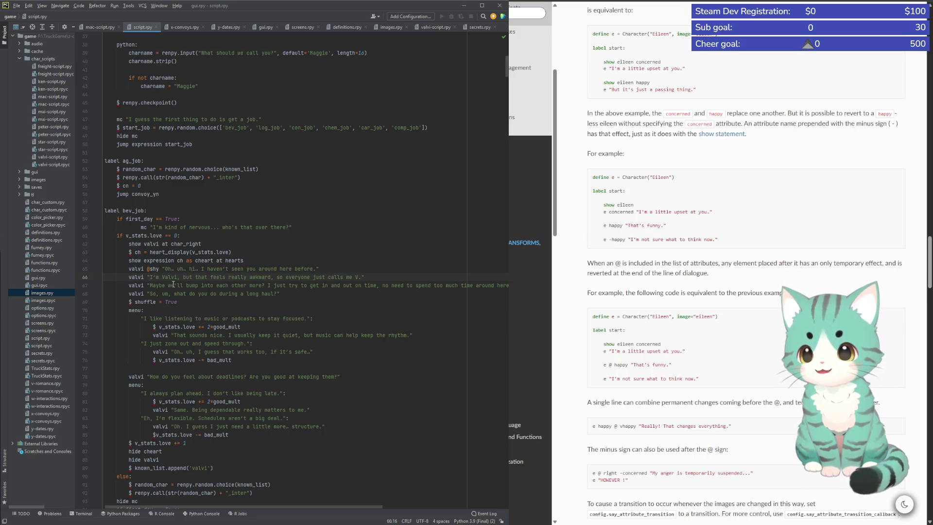
key("Up")
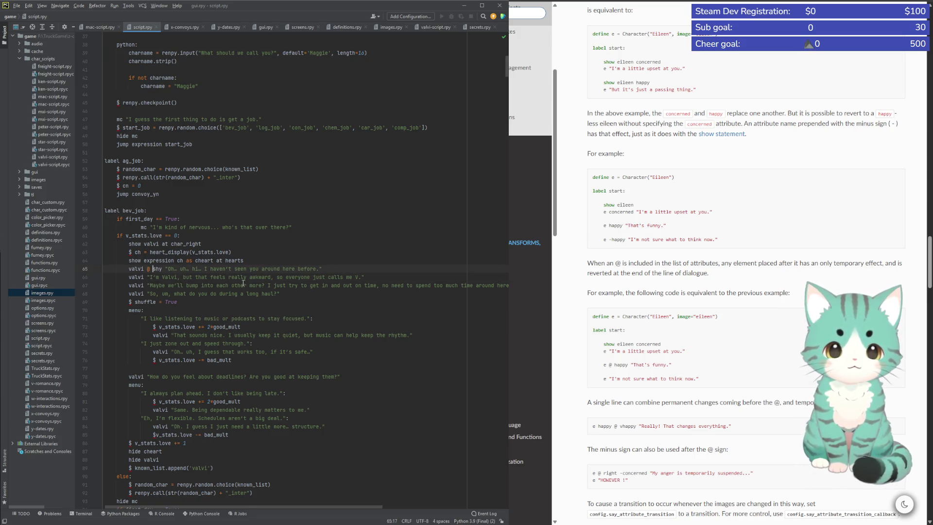
left_click(174, 294)
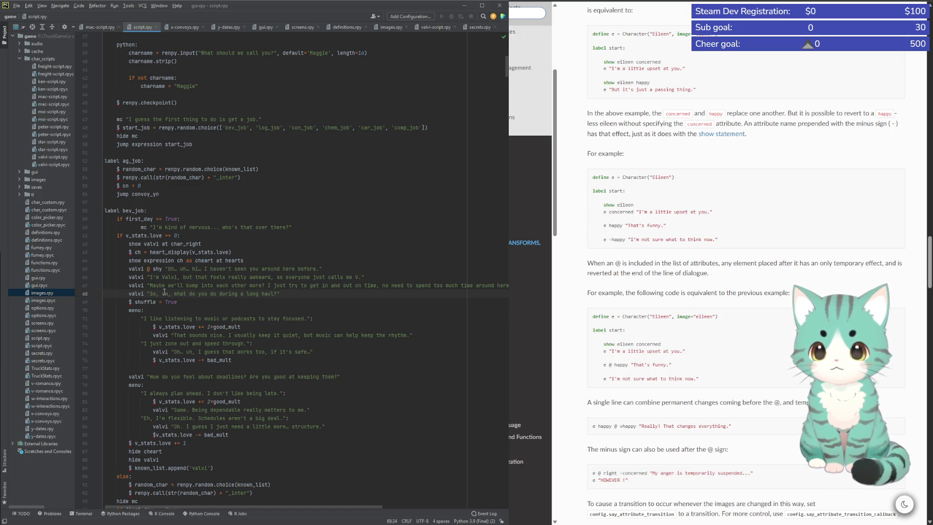
Scroll down to Peter's greeting on line 107 in log_job
scroll(151, 284, "down", 3)
scroll(148, 306, "down", 3)
scroll(145, 331, "down", 3)
scroll(142, 350, "down", 2)
left_click(147, 343)
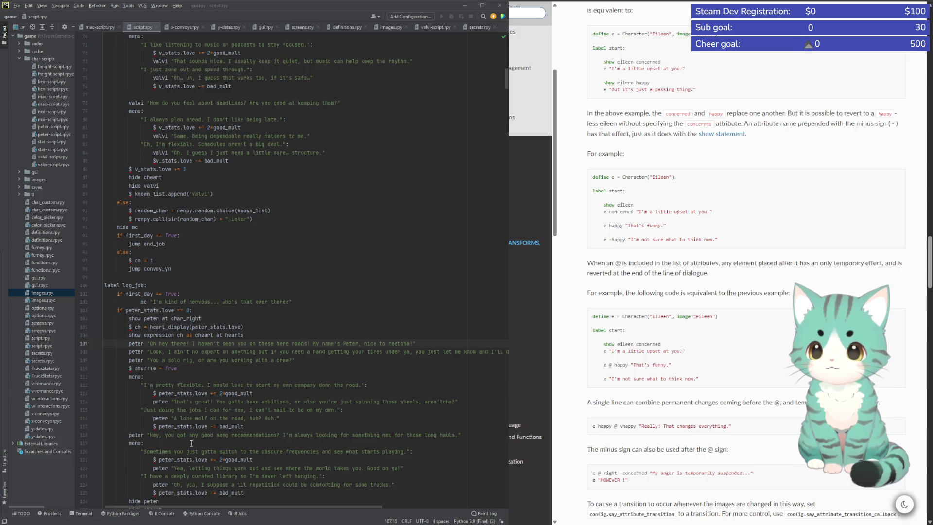
Give Peter's line 107 greeting the 'suprise' expression attribute
type("@ supr")
type("ise")
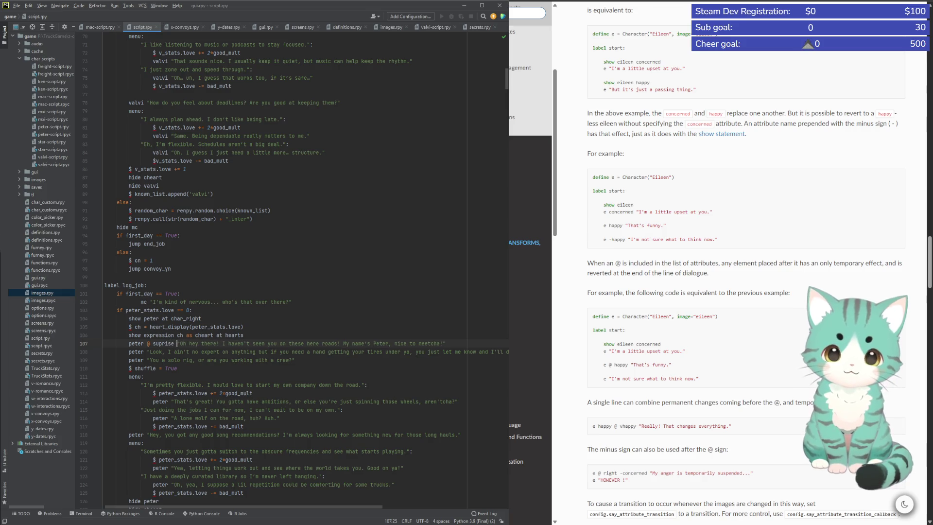
key("BackSpace")
key("BackSpace")
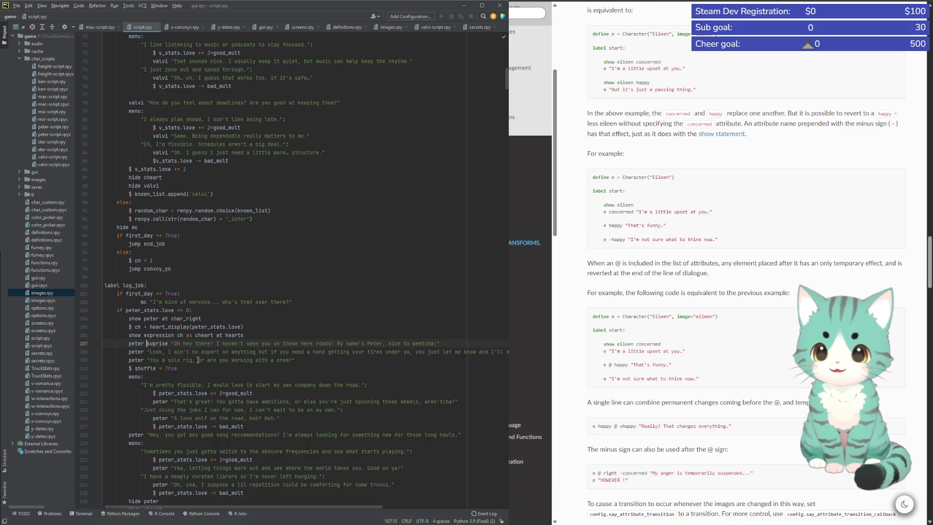
left_click(198, 360)
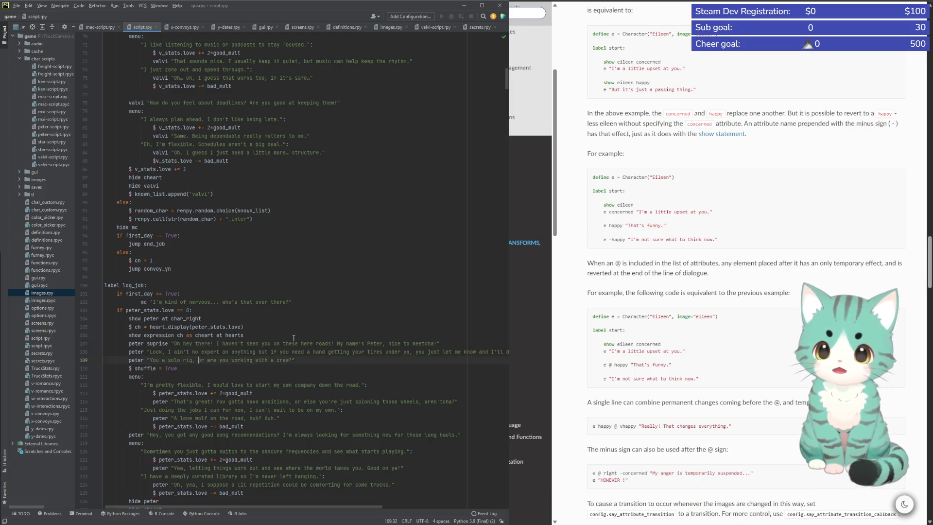
Add 'mad' after freight on the con_job 'Enough work talk though' line
scroll(195, 355, "down", 2)
scroll(167, 310, "down", 6)
scroll(167, 310, "down", 6)
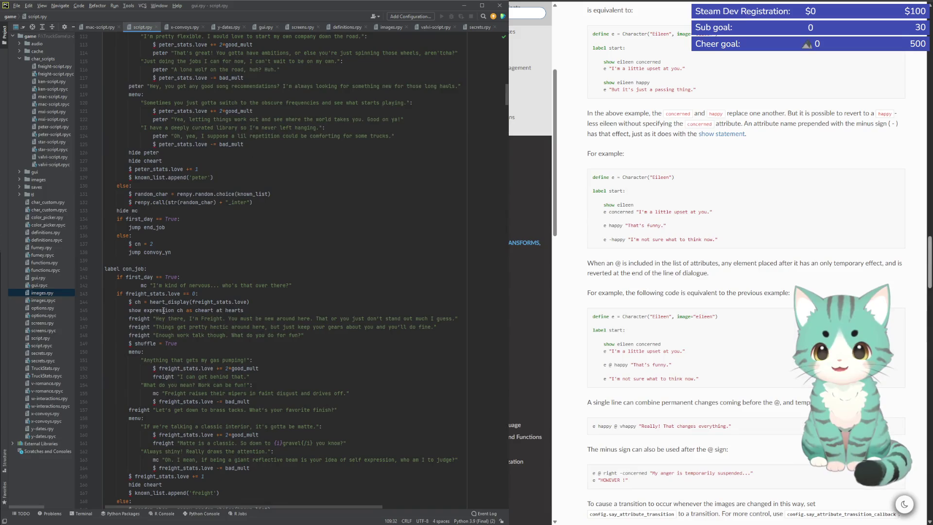
left_click(153, 320)
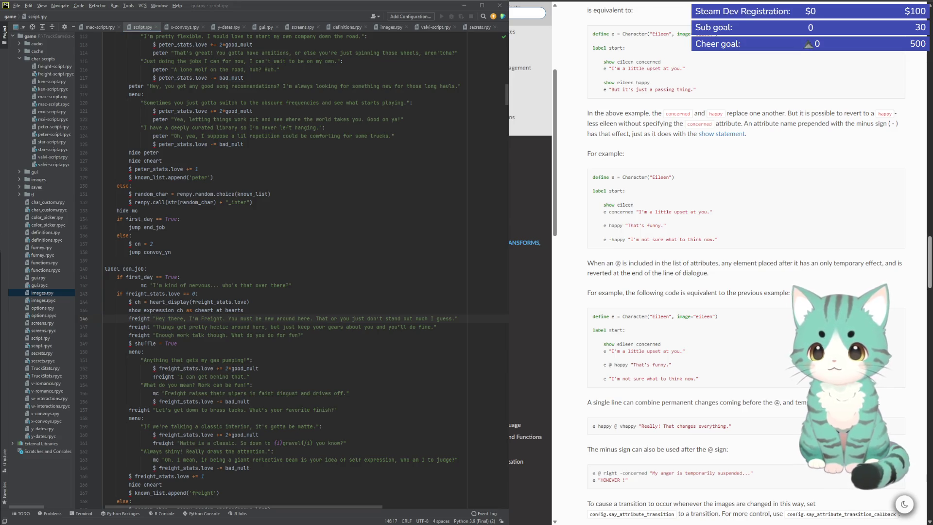
key("Down")
key("Down")
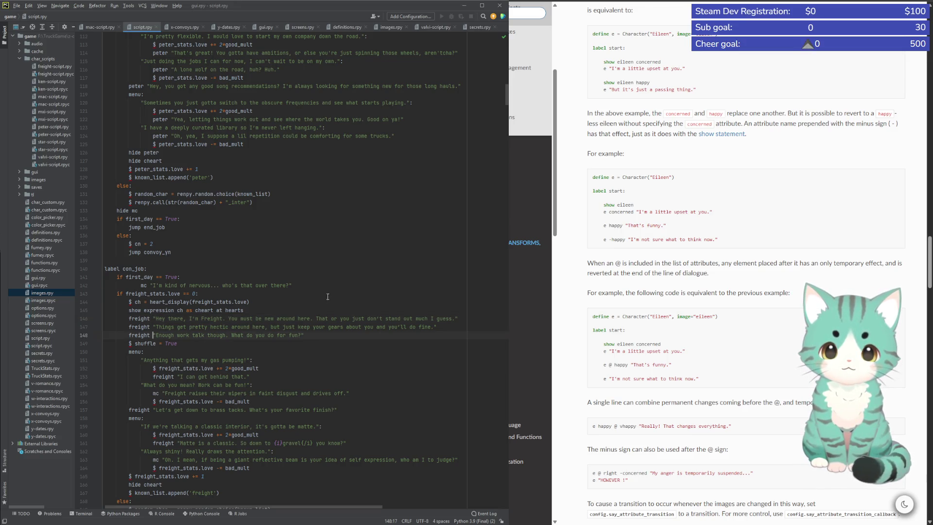
type("mad")
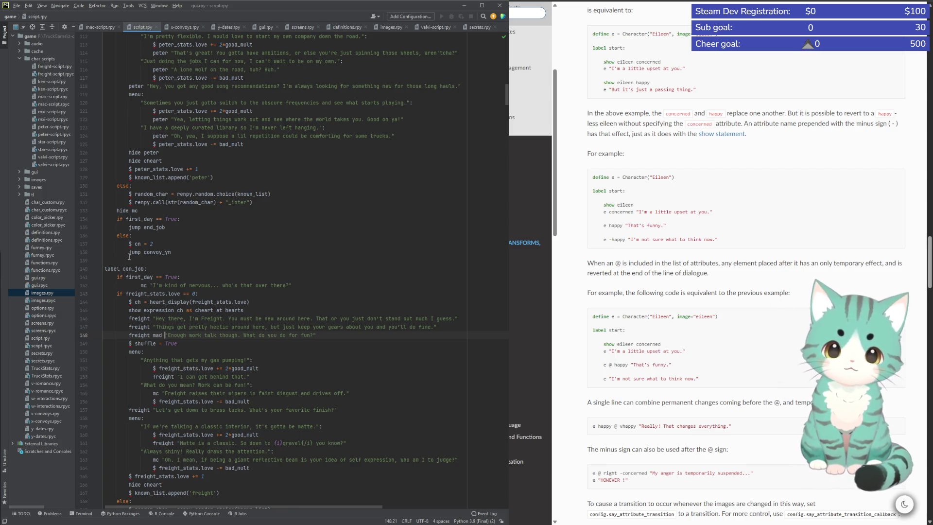
Scroll down to line 184 in the chem_job label
scroll(285, 410, "down", 5)
scroll(224, 355, "down", 4)
scroll(162, 302, "down", 5)
left_click(140, 285)
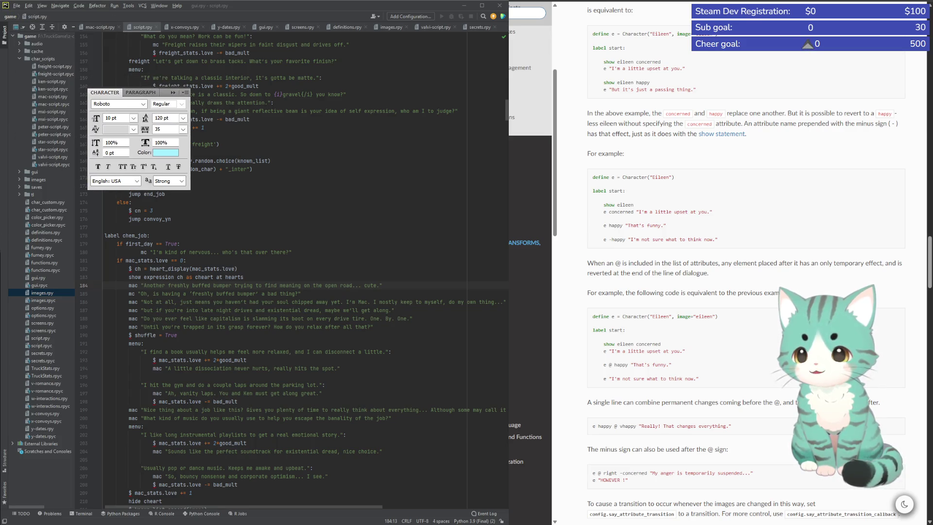
key("alt+Tab")
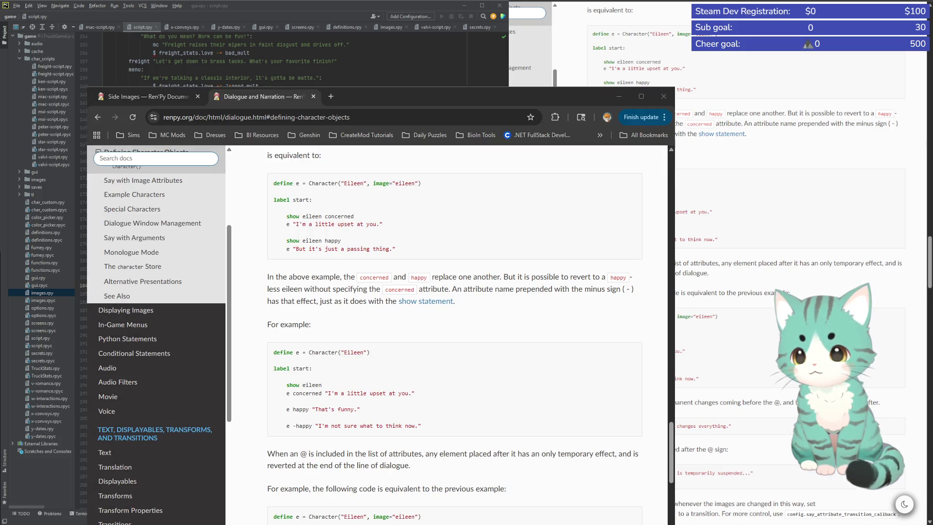
Bring Photoshop to the front and maximize it so Mac.psd and its side panels show
key("alt+Tab")
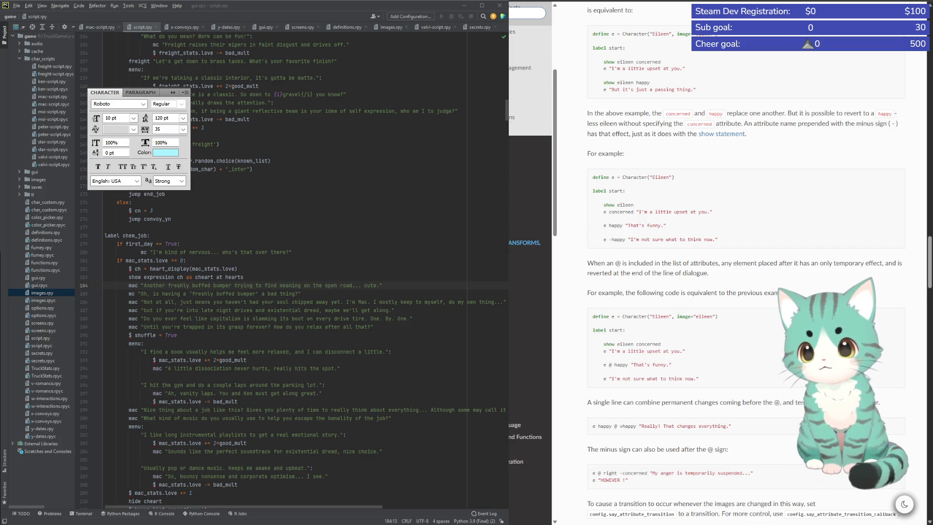
key("alt+Tab")
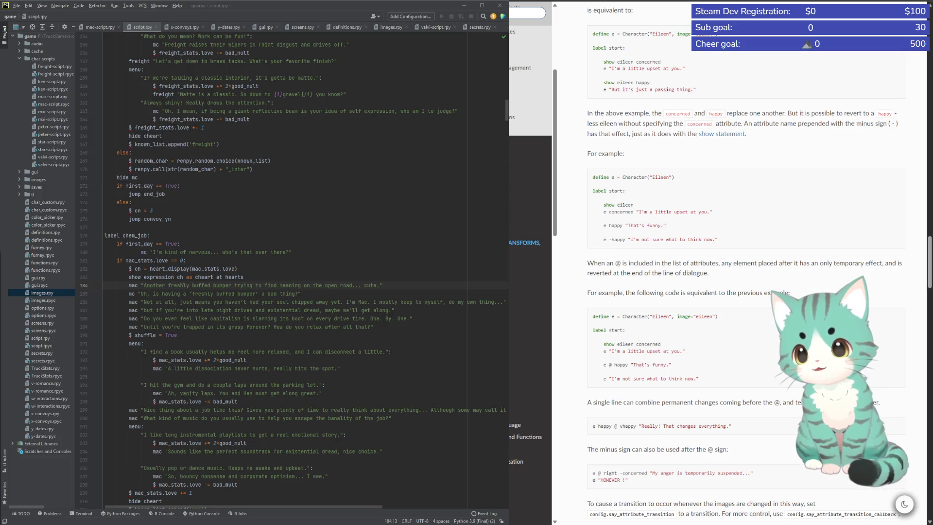
key("alt+Tab")
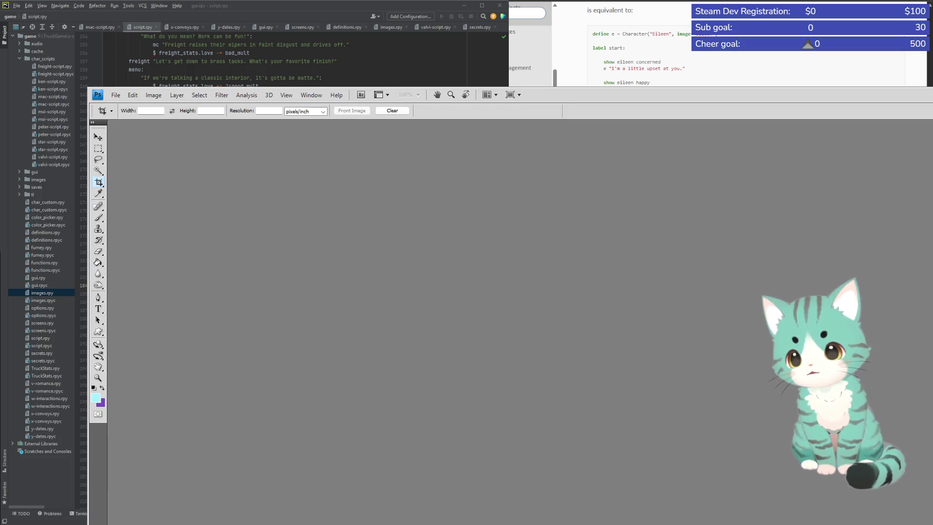
key("super+Up")
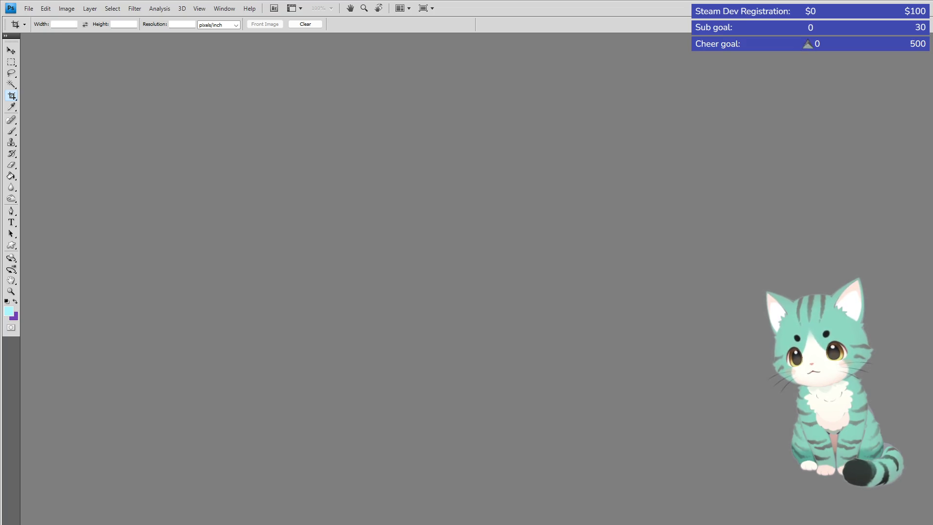
key("super+Down")
key("super+Up")
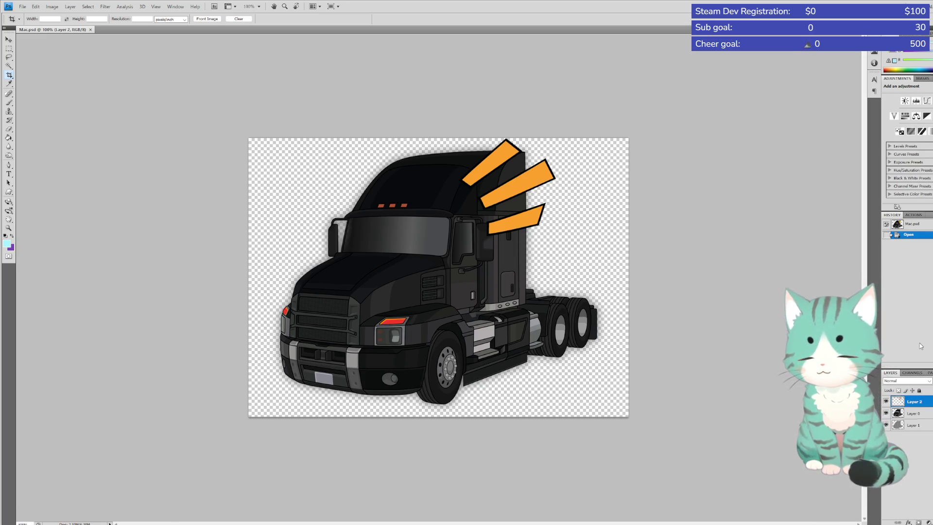
Clear the orange speed lines from Layer 2 by selecting the whole layer and deleting its contents
key("Delete")
key("ctrl+z")
key("ctrl+a")
key("Delete")
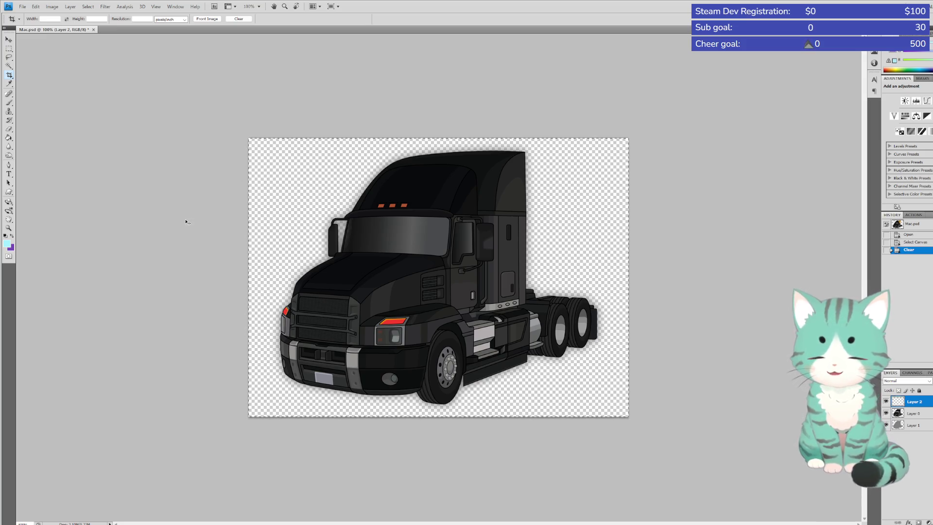
Deselect the canvas and paste the black-and-white striped image onto the emptied layer
key("ctrl+d")
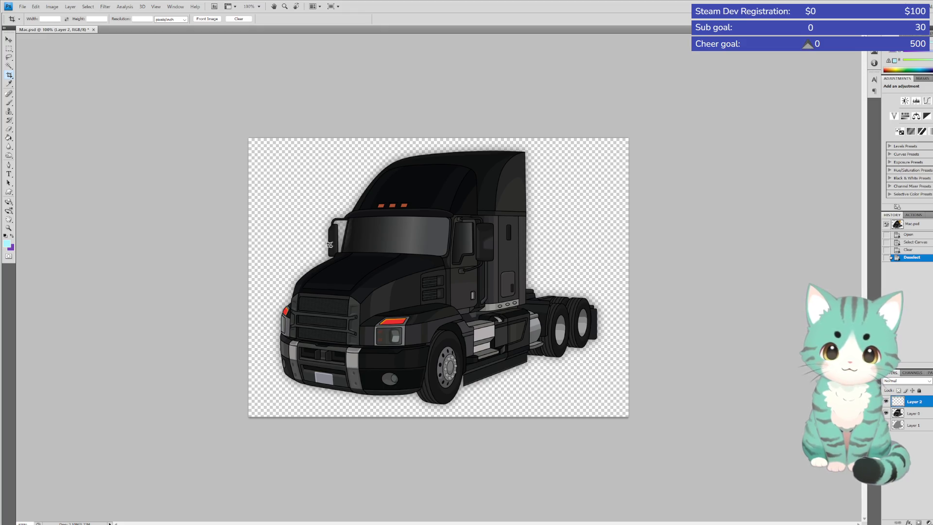
key("ctrl+v")
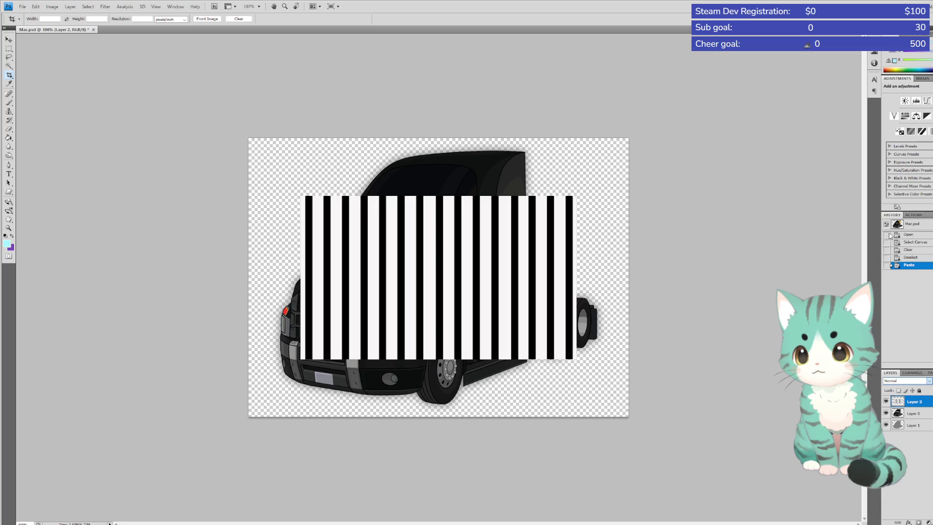
Set the pasted stripe layer's blend mode to Multiply so only black stripes show over the truck
left_click(905, 380)
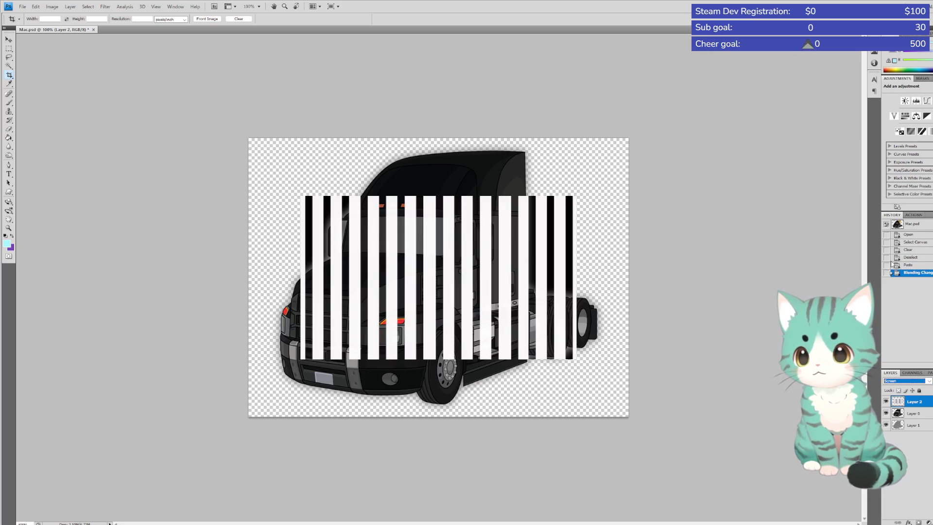
key("Return")
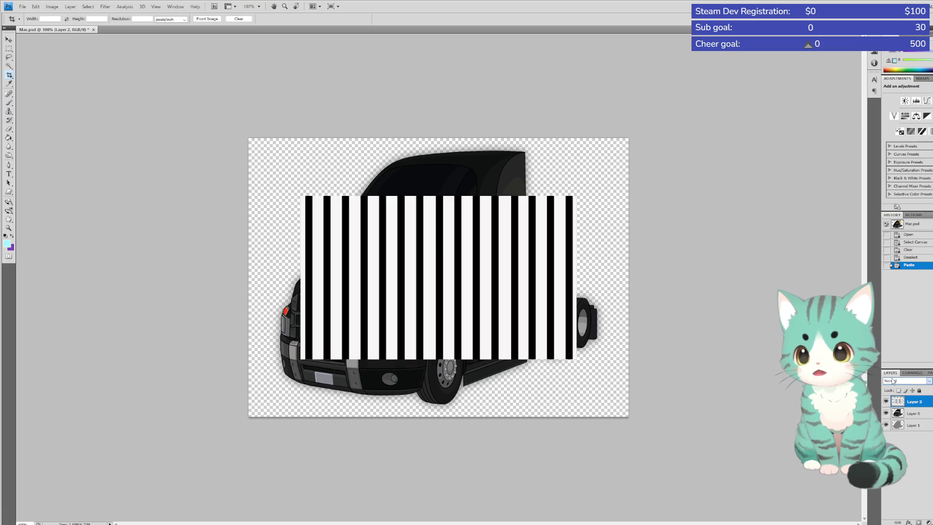
key("shift+alt+m")
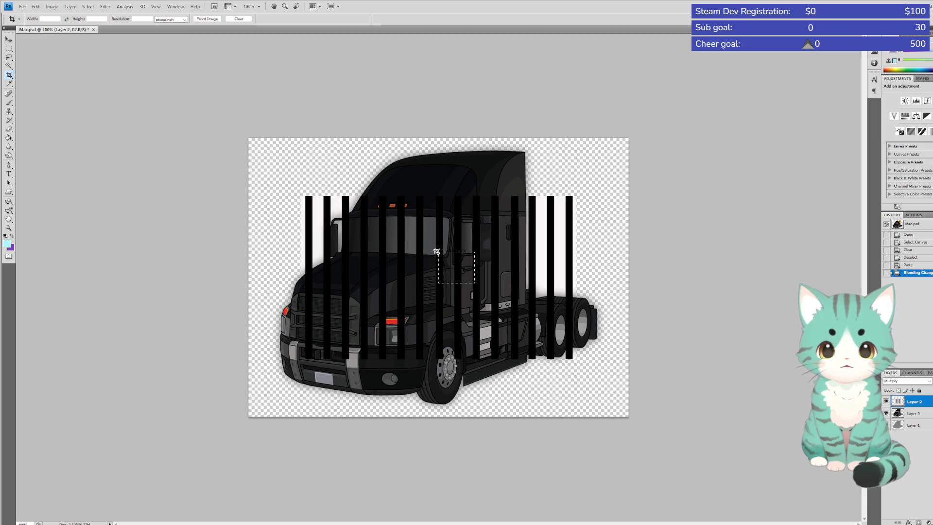
left_click_drag(450, 283, 475, 291)
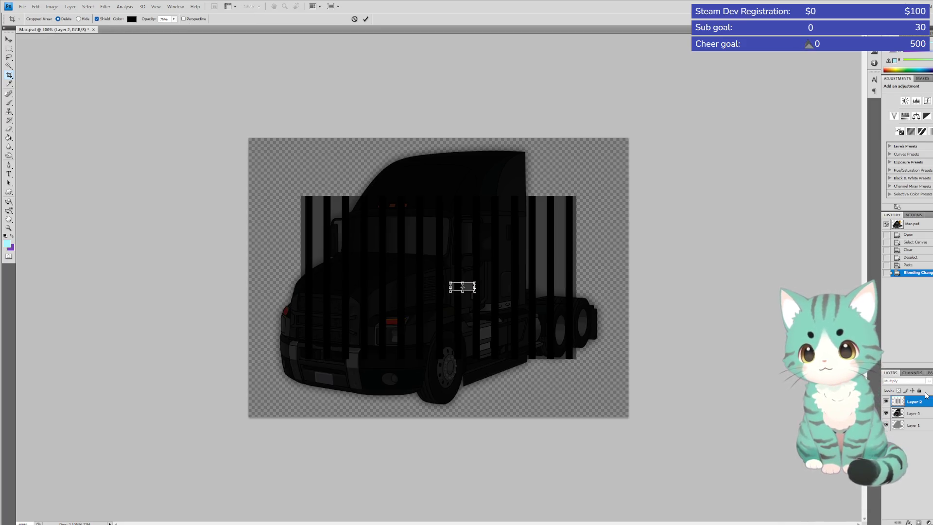
Cancel the stray crop and move the stripes to the canvas's top-left corner
key("Escape")
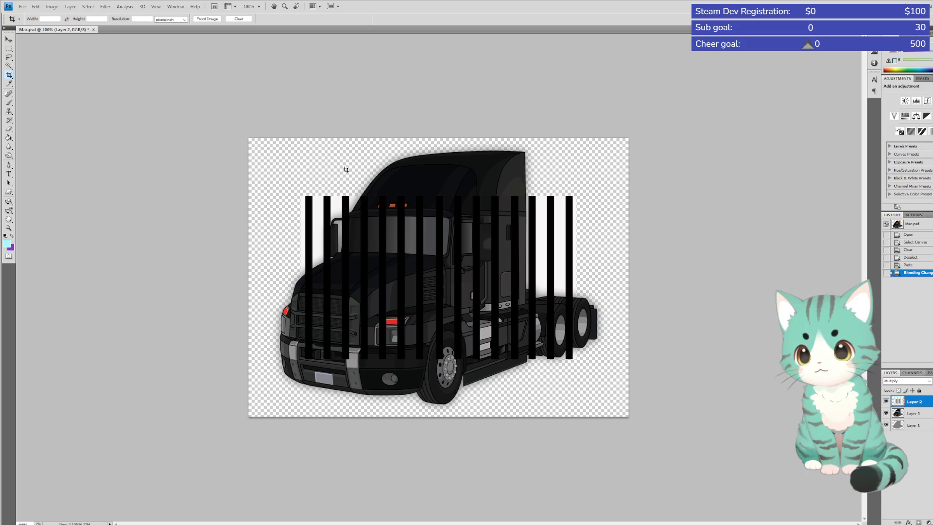
left_click(10, 40)
left_click_drag(499, 295, 446, 238)
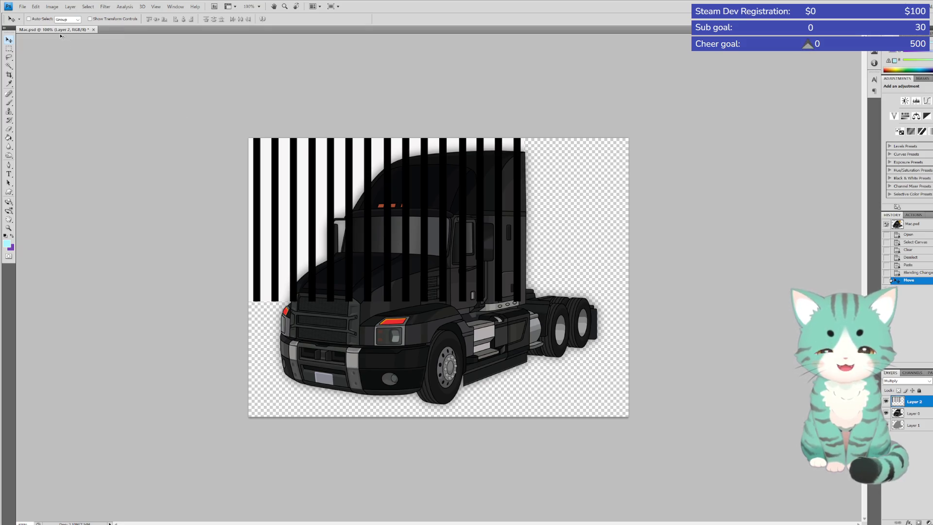
Free-transform the stripes into a narrower, taller block ending near the truck's bumper
key("ctrl+t")
mouse_move(526, 300)
left_mouse_down()
mouse_move(472, 272)
mouse_move(426, 370)
left_mouse_up()
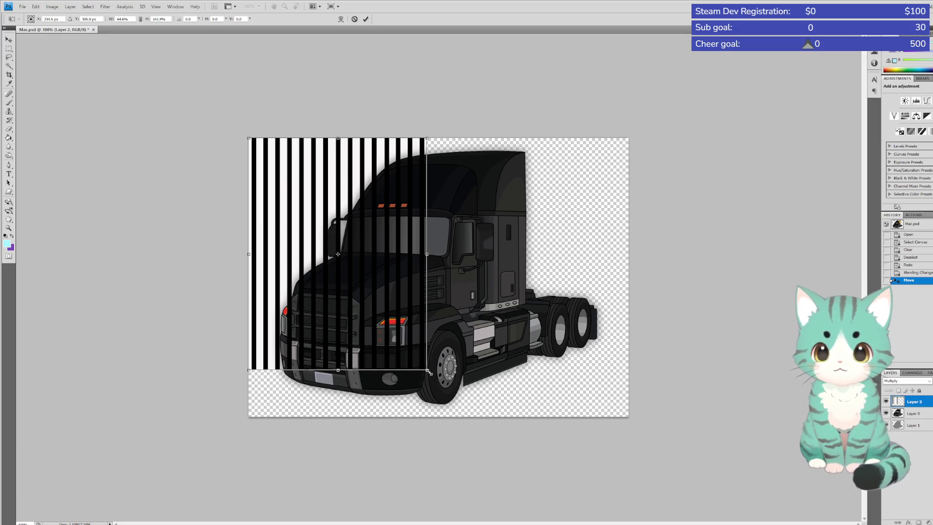
left_click_drag(429, 373, 408, 421)
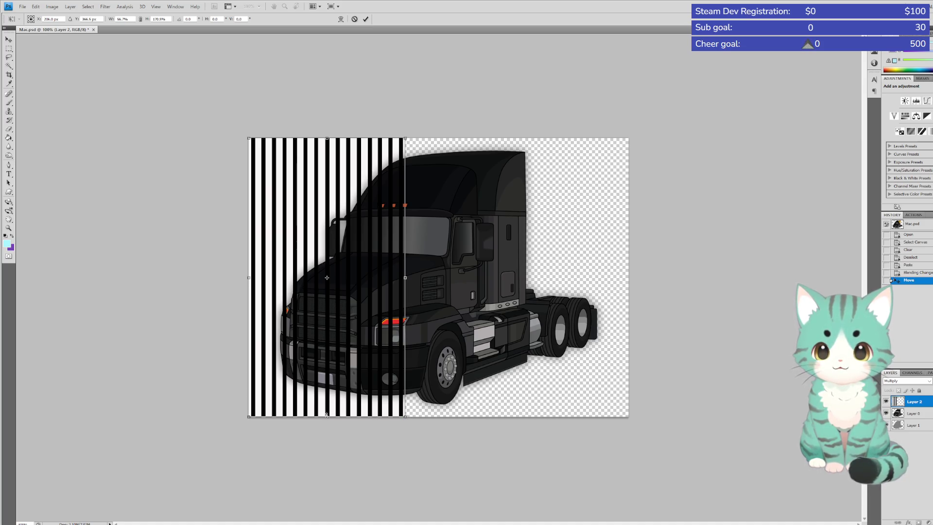
left_click_drag(326, 416, 321, 366)
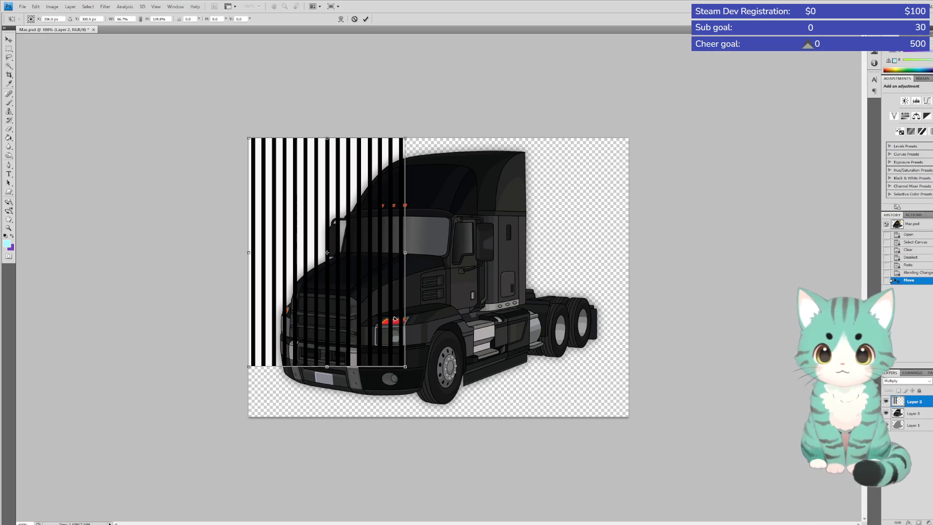
key("Return")
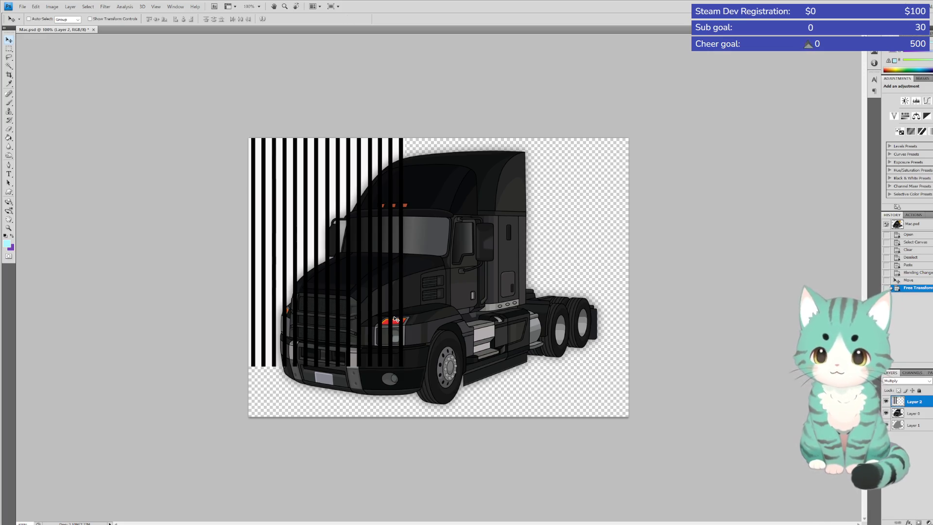
Paste a second stripe copy in Multiply mode and shift it up and right over the truck
key("ctrl+v")
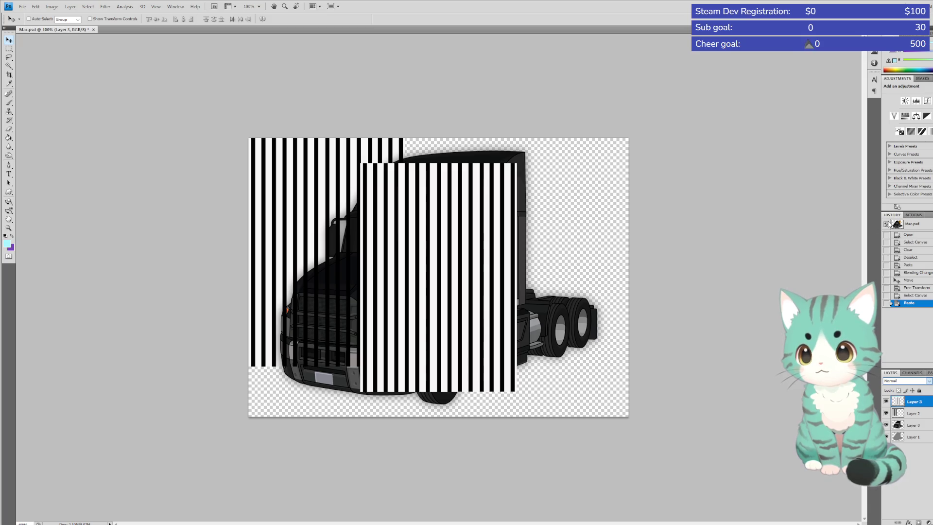
key("shift+alt+m")
left_click_drag(409, 231, 435, 214)
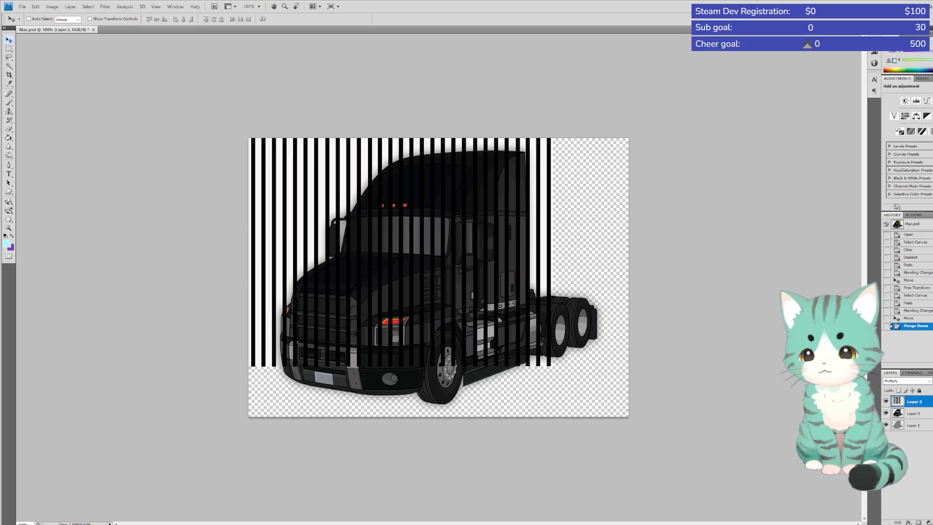
Paste another stripe copy at the right edge in Multiply, nudge it into alignment, and merge down
key("ctrl+a")
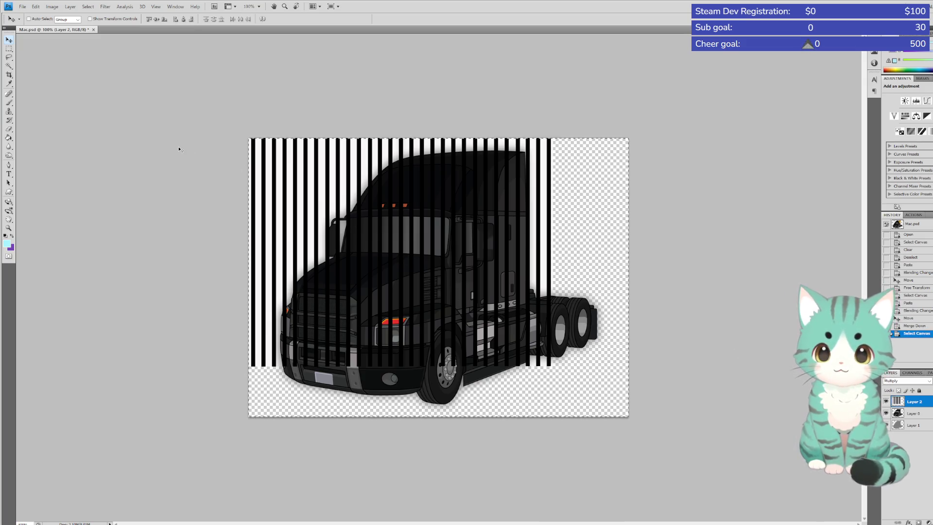
key("ctrl+v")
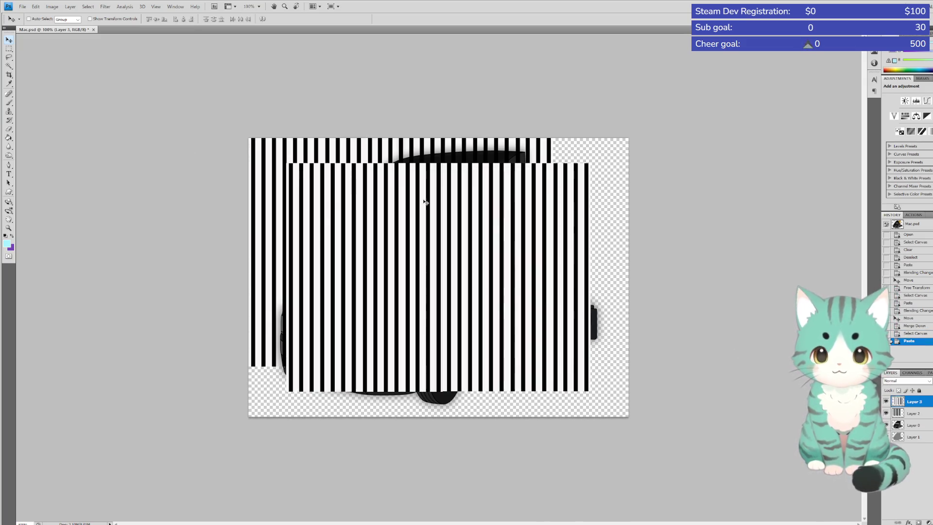
left_click_drag(369, 289, 661, 275)
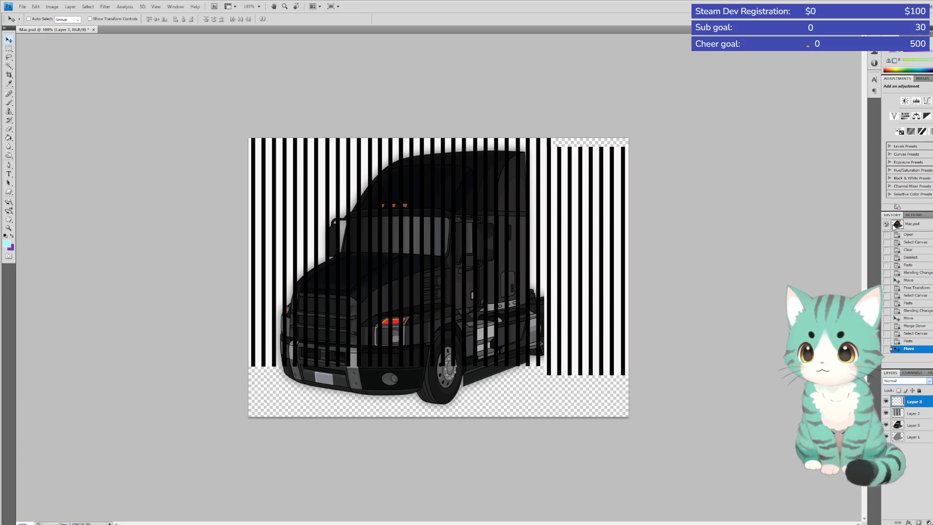
key("alt+shift+m")
key("Up")
key("Up")
key("Up")
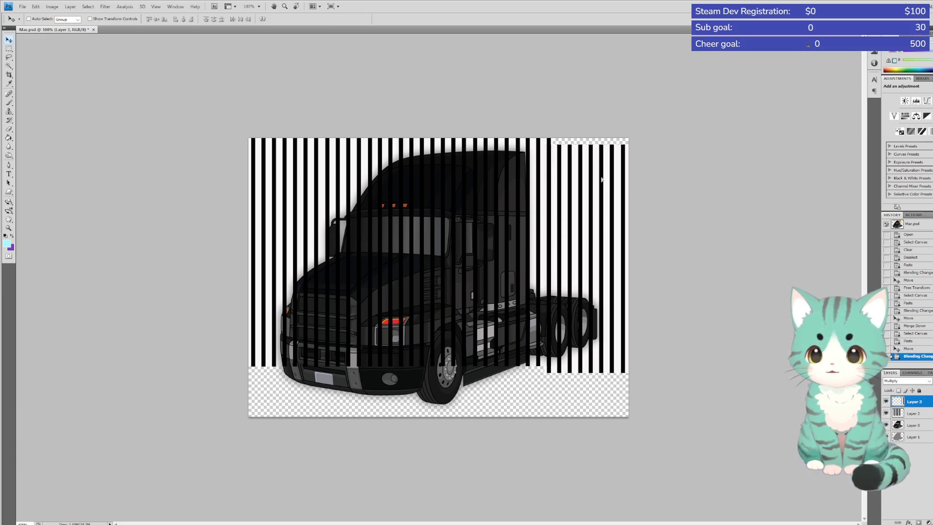
key("Up")
key("Up")
key("Up")
key("Left")
key("Left")
key("Left")
key("Left")
key("Left")
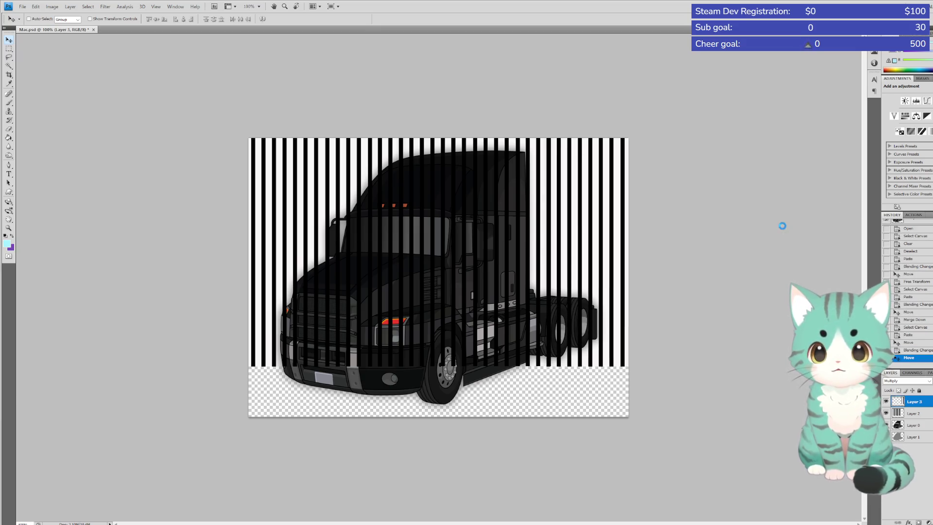
key("Left")
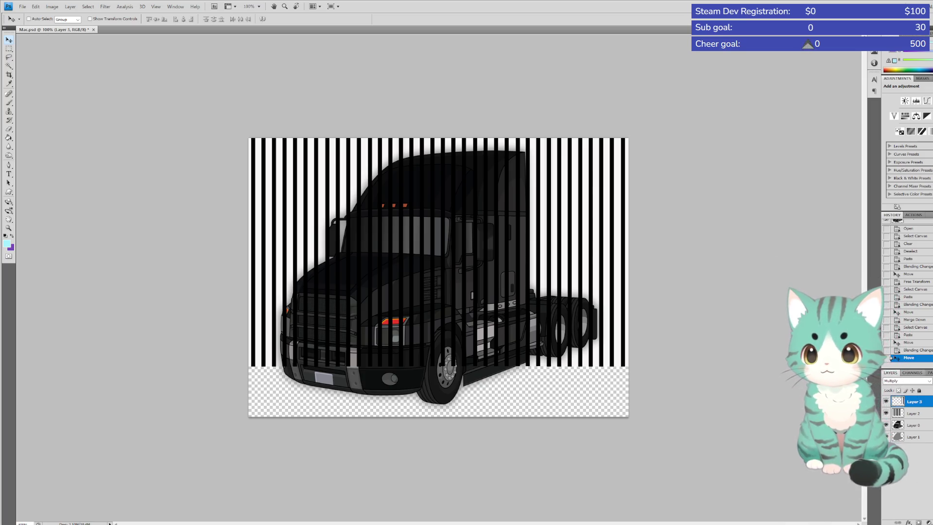
key("ctrl+e")
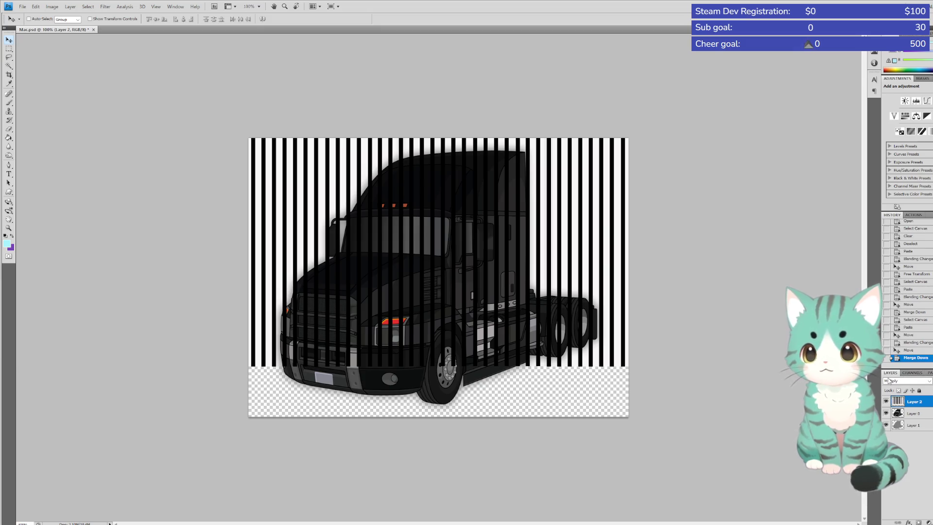
Select the truck on Layer 0 by Magic Wanding the empty area, inverting, and expanding slightly
left_click(9, 130)
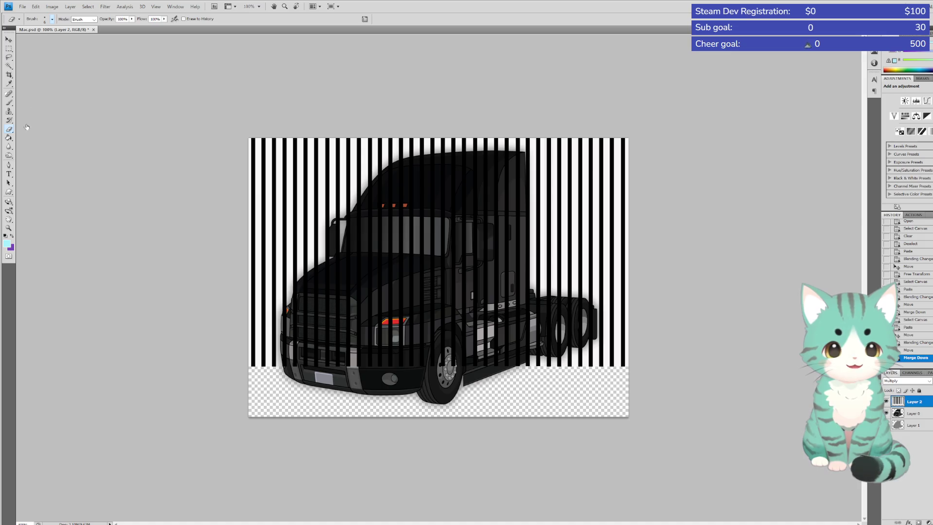
key("bracketright")
key("bracketright")
key("bracketright")
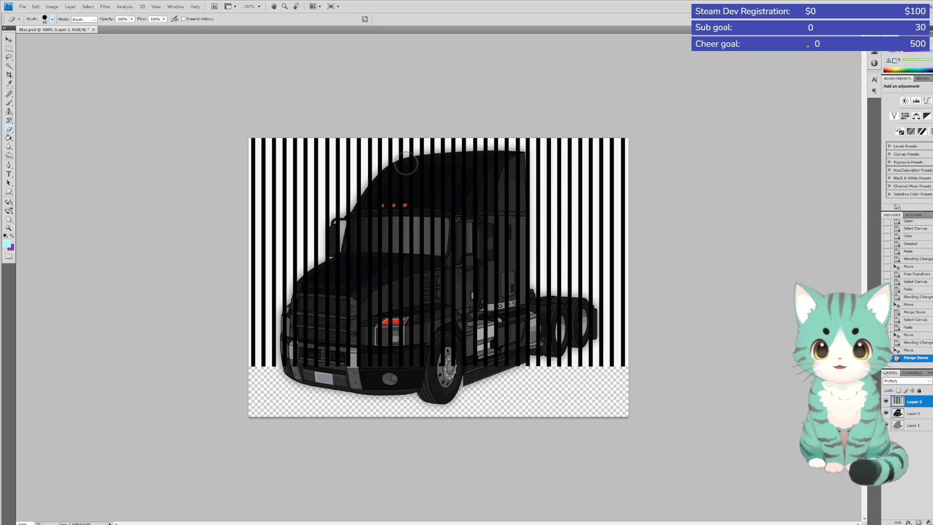
left_click(906, 416)
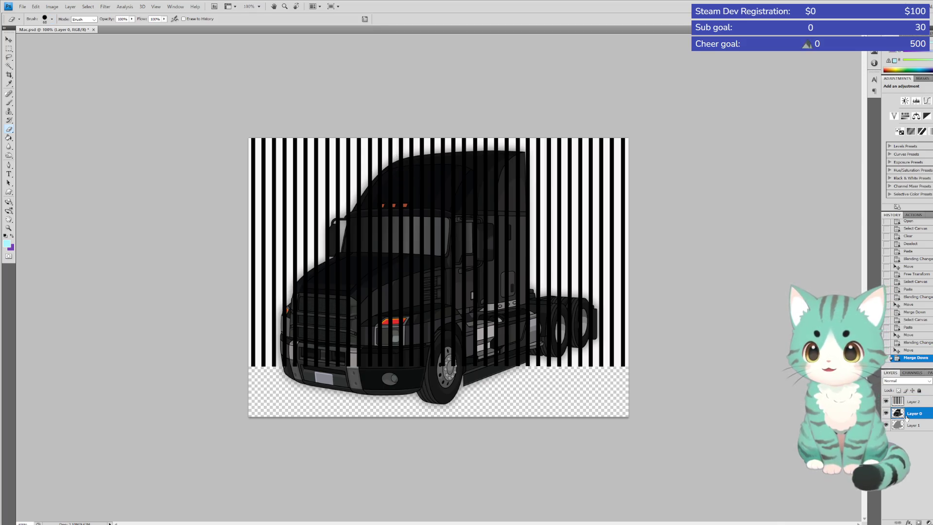
left_click(9, 66)
left_click(305, 227)
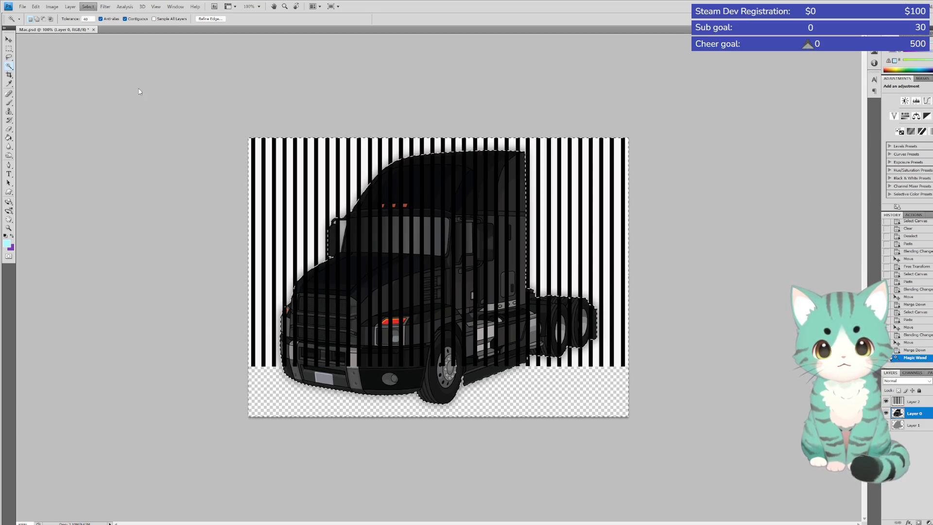
key("ctrl+shift+i")
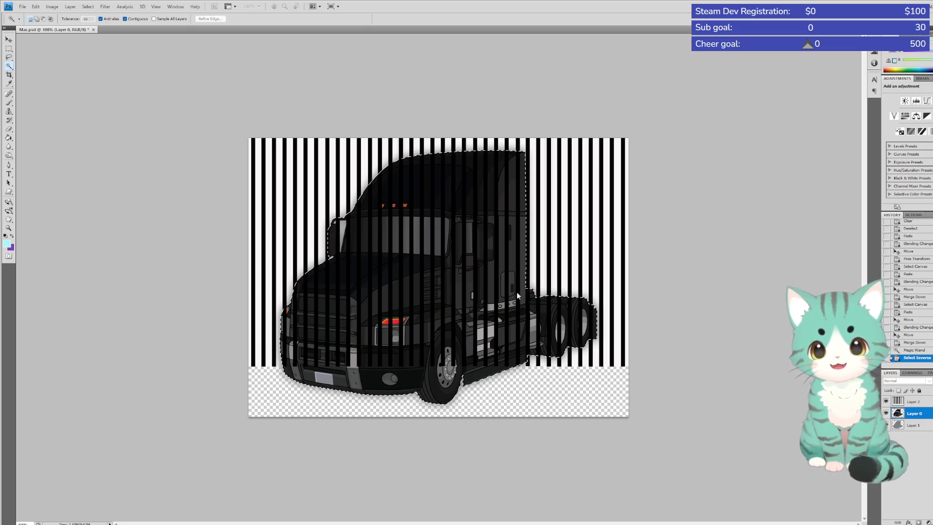
key("Return")
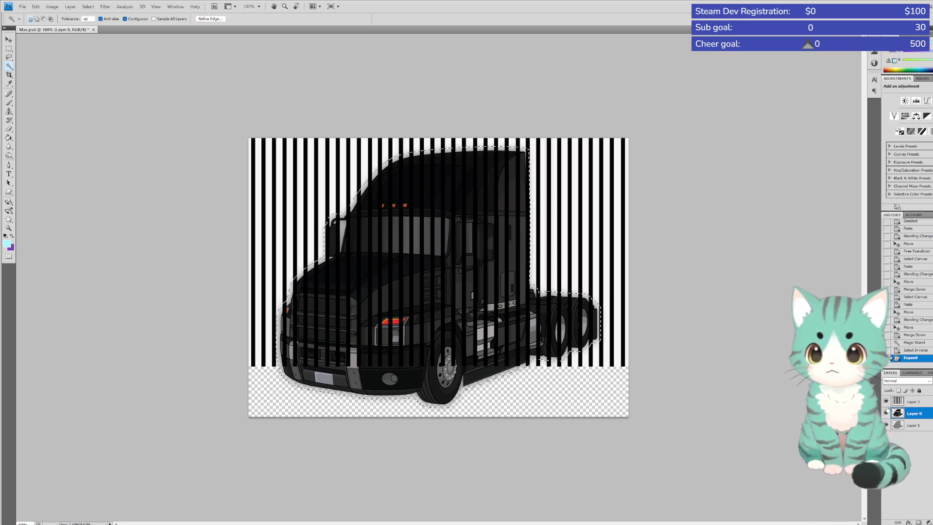
Delete the stripes on Layer 2 inside the truck selection, then deselect
left_click(907, 404)
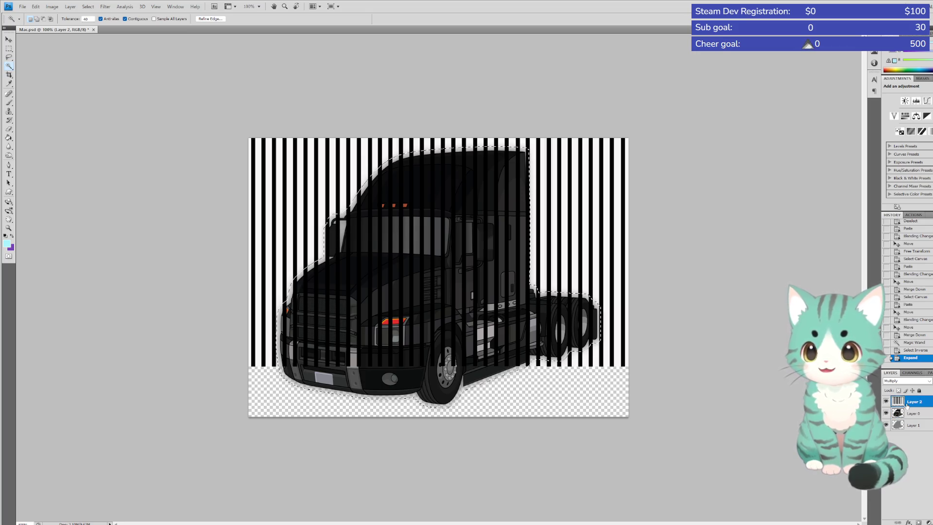
key("Delete")
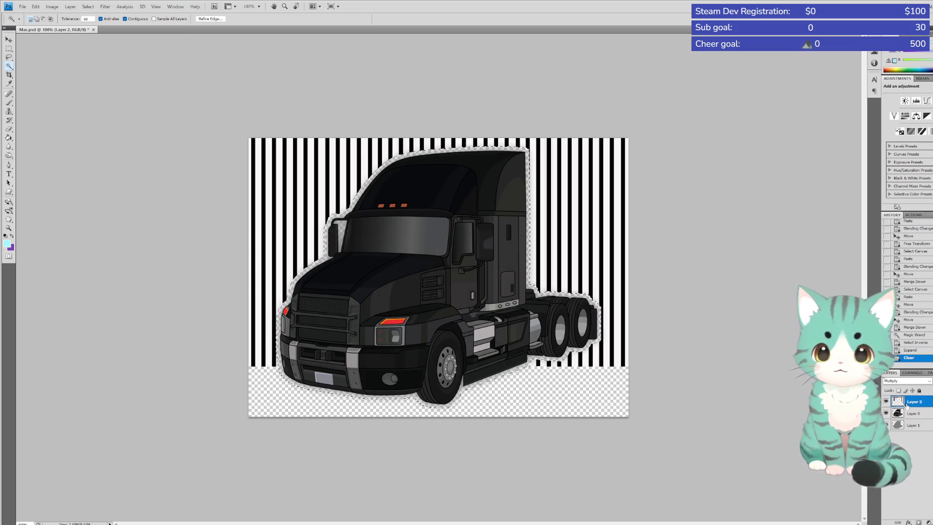
key("ctrl+d")
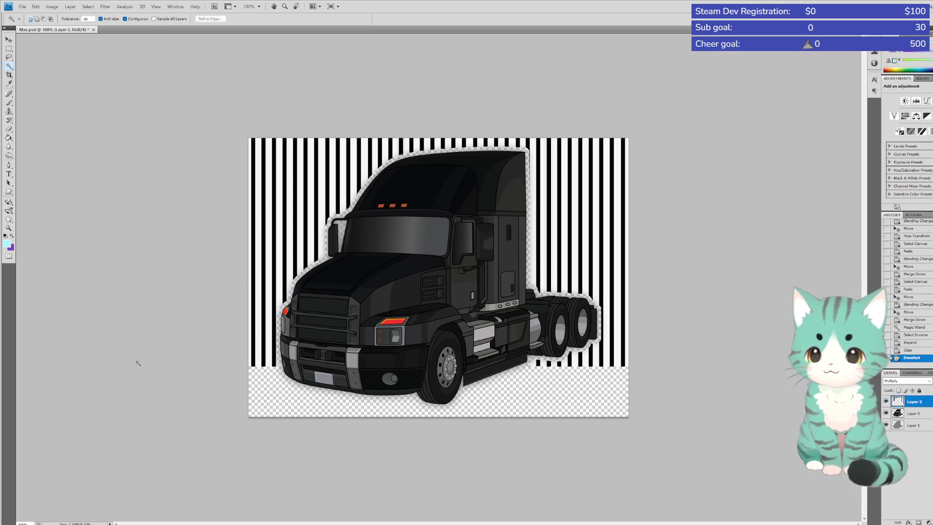
left_click(9, 131)
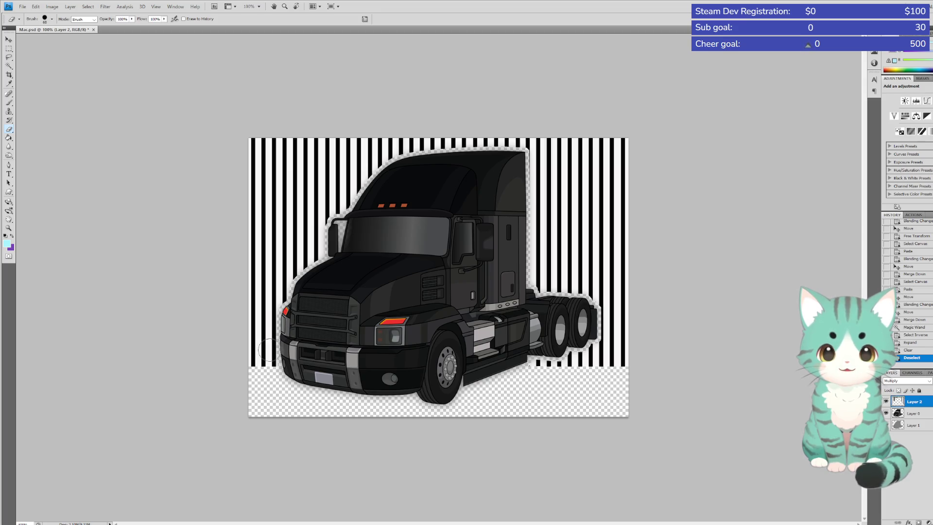
Erase the stripes beside the truck's left side and along the cab's top edge
left_click_drag(269, 350, 268, 377)
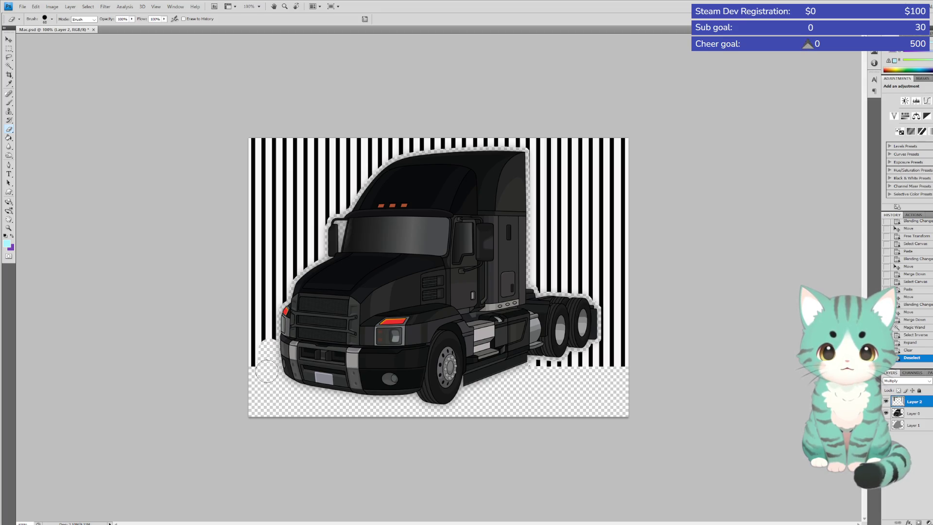
left_click(275, 335)
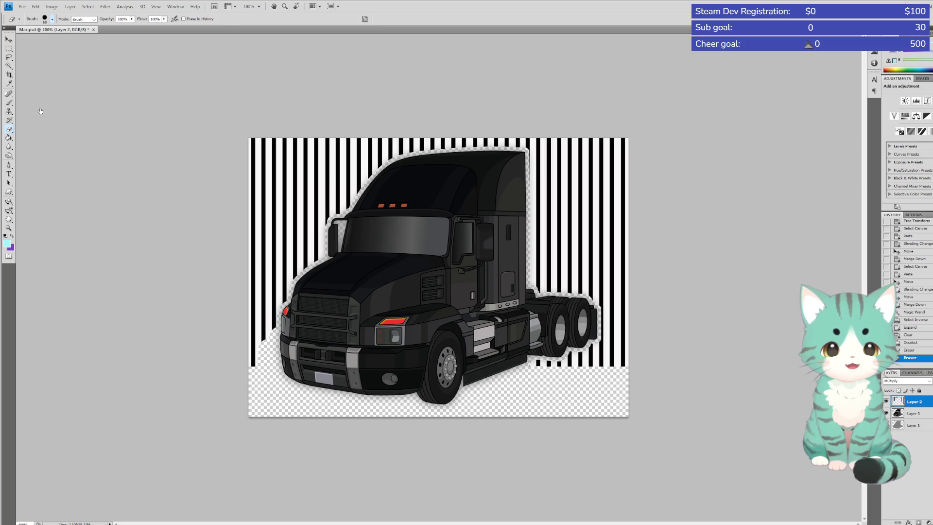
left_click(306, 267)
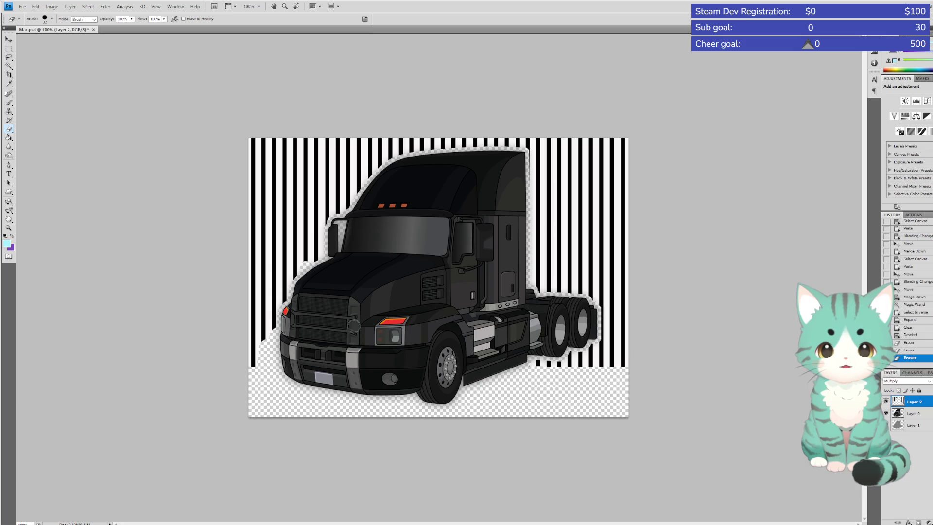
left_click(339, 214)
mouse_move(368, 178)
left_mouse_down()
mouse_move(386, 161)
mouse_move(433, 165)
left_mouse_up()
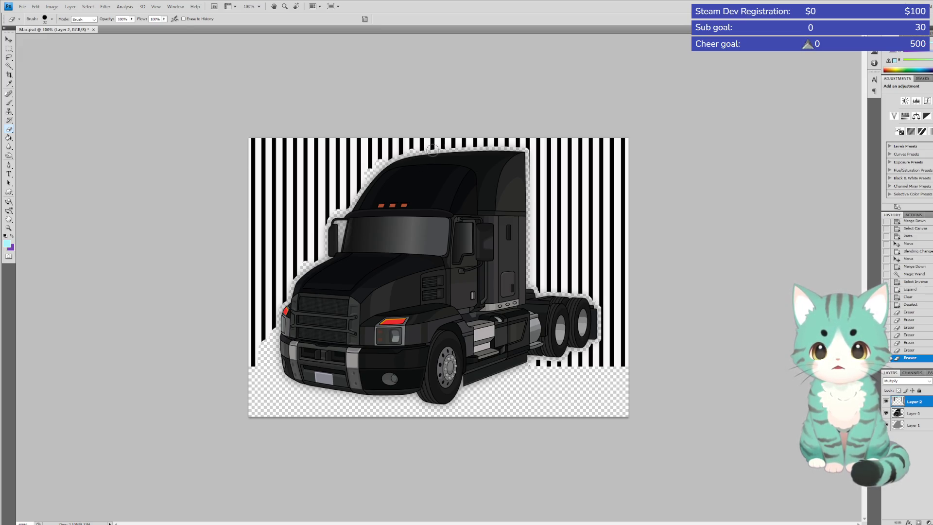
left_click(430, 151)
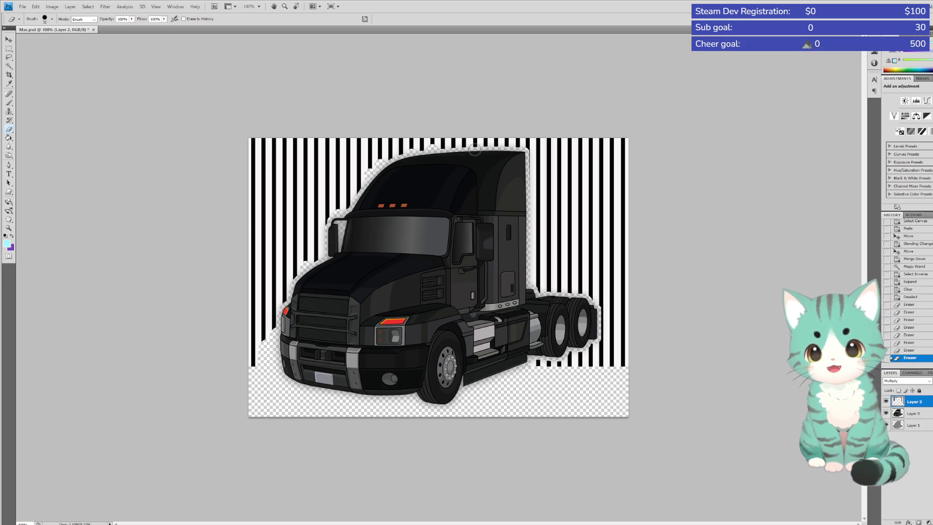
left_click(474, 149)
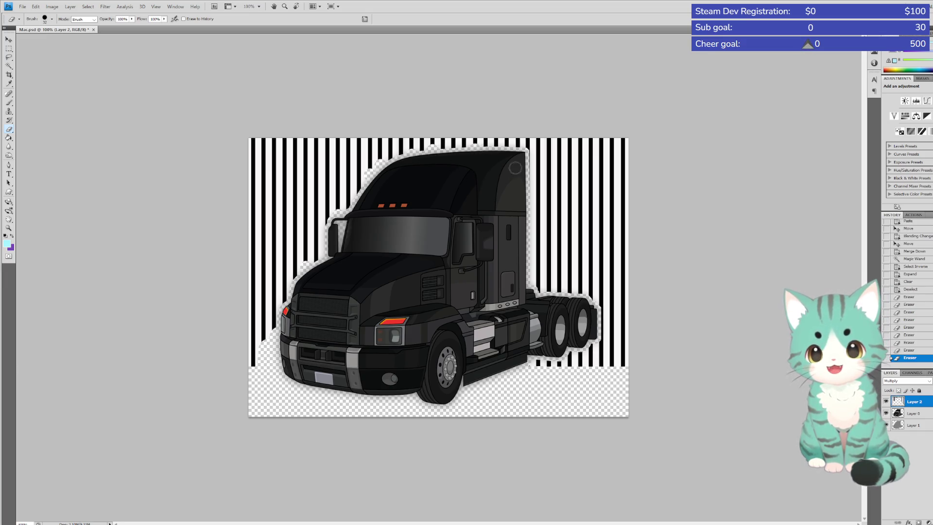
left_click(506, 149)
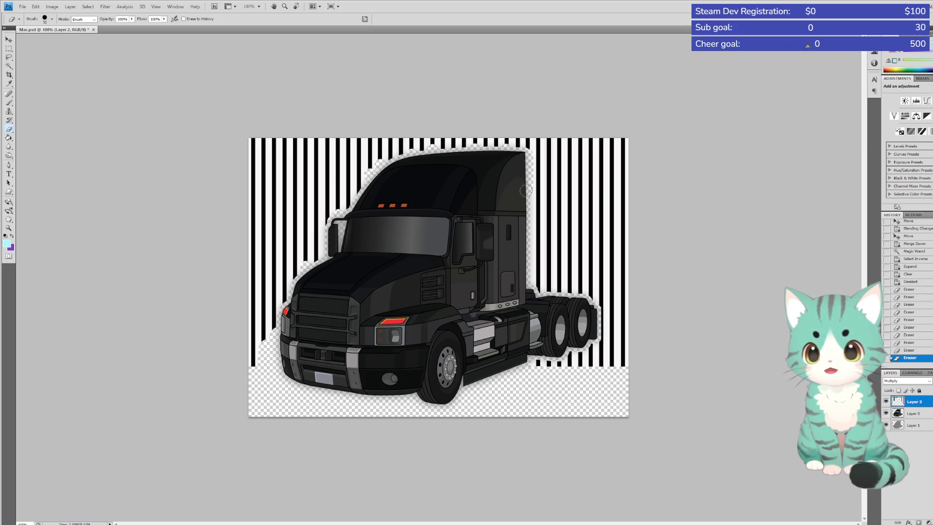
Erase stripes by the cab's right edge and around the rear wheels, then zoom to 200%
left_click_drag(526, 190, 521, 200)
mouse_move(526, 363)
left_mouse_down()
mouse_move(635, 345)
mouse_move(598, 333)
left_mouse_up()
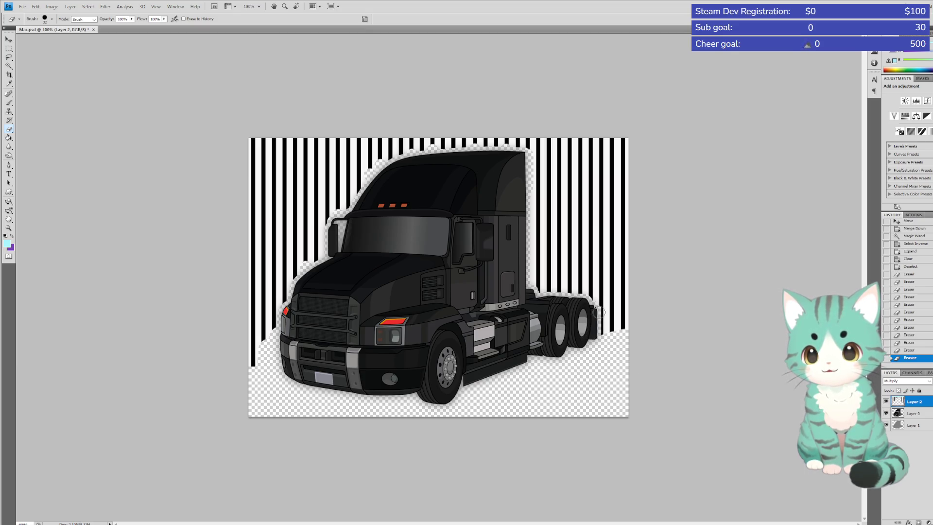
mouse_move(599, 313)
left_mouse_down()
mouse_move(597, 351)
mouse_move(610, 334)
mouse_move(626, 343)
left_mouse_up()
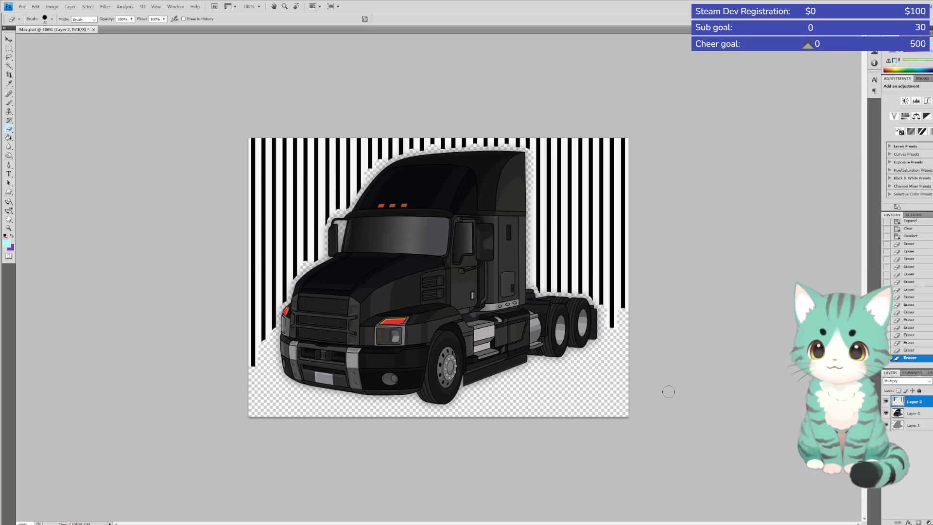
left_click_drag(559, 291, 559, 301)
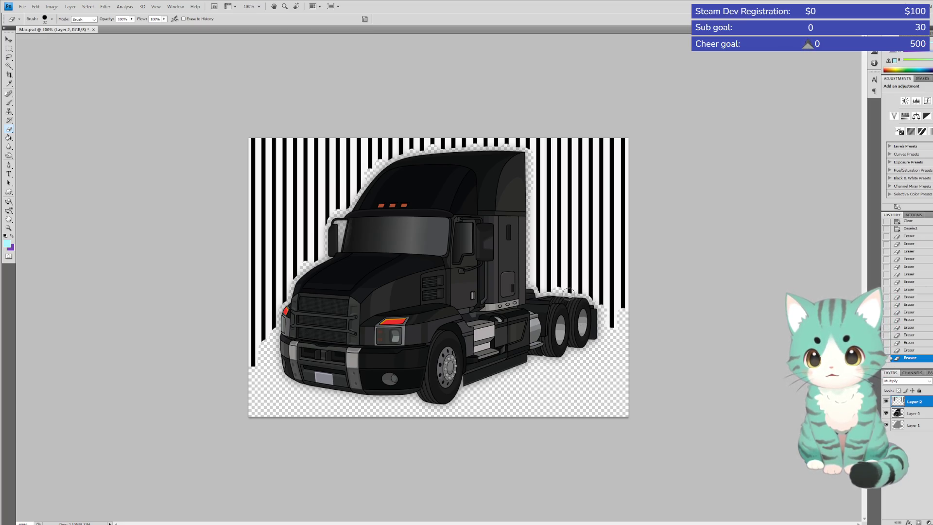
left_click_drag(559, 281, 561, 289)
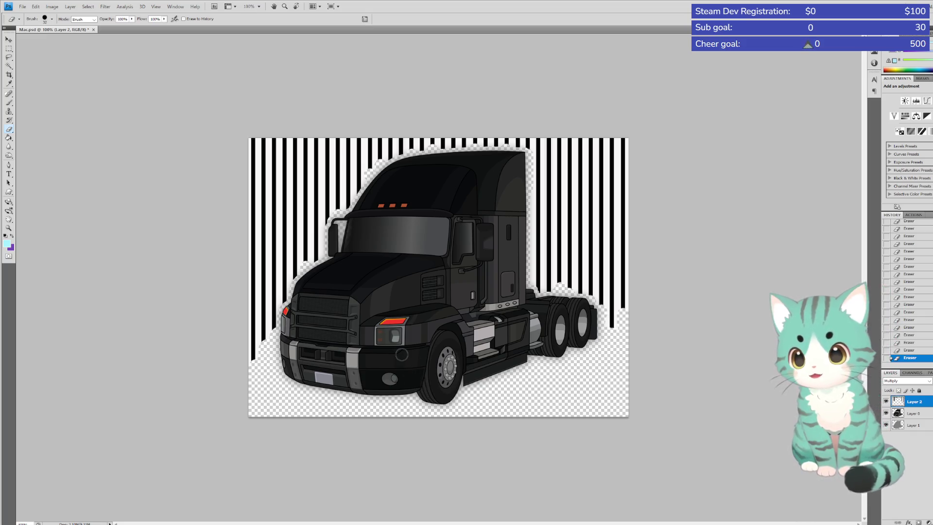
key("ctrl+plus")
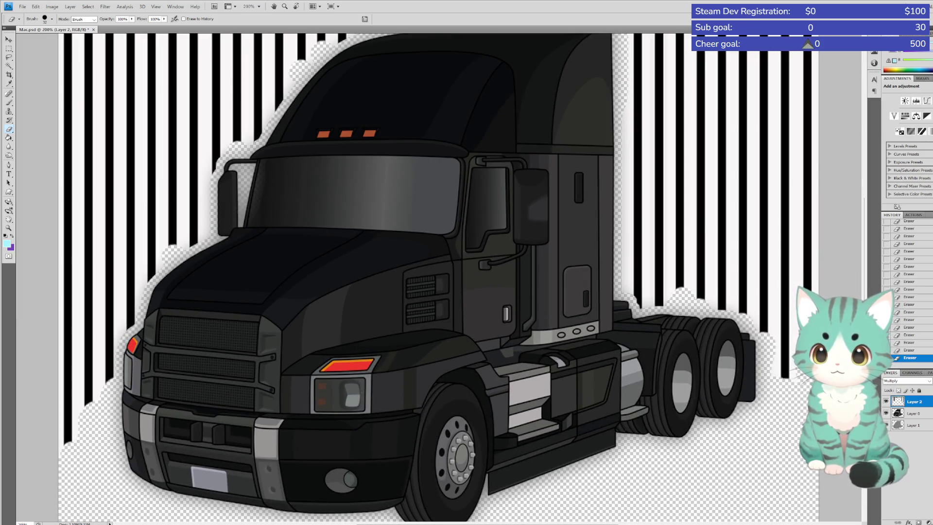
left_click_drag(488, 524, 275, 523)
left_click_drag(762, 514, 476, 514)
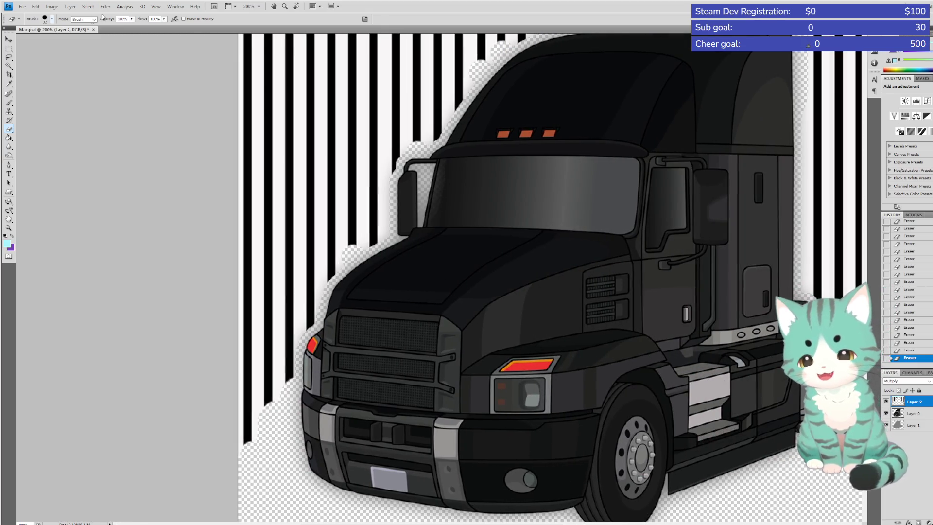
Magic Wand the white stripes and delete them, leaving only the black stripes
left_click(9, 66)
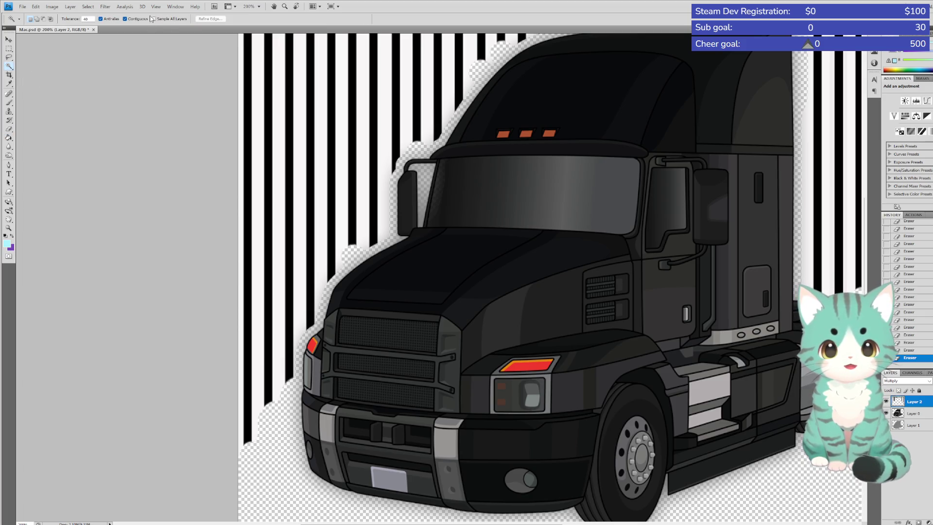
left_click(256, 71)
key("Delete")
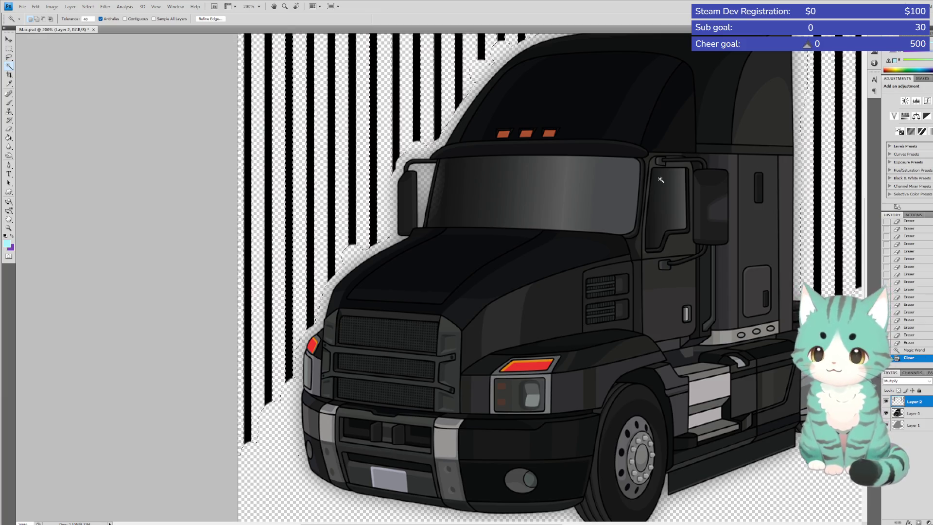
key("ctrl+d")
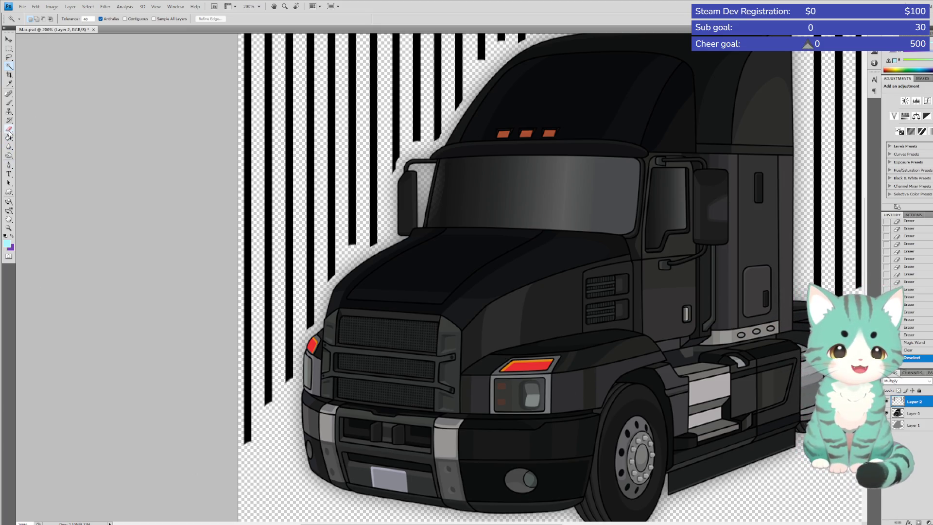
left_click(9, 103)
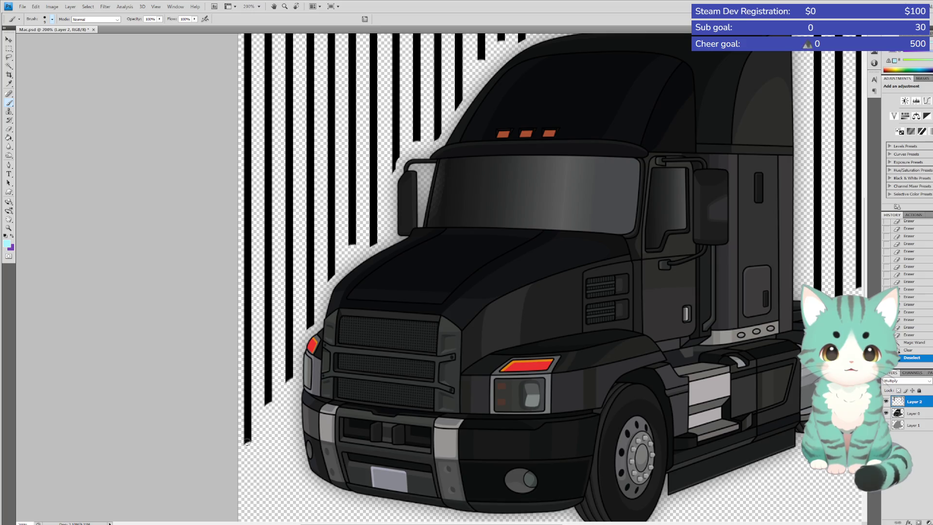
Sample black from the truck's body as the brush colour and zoom in to 400%
left_click(247, 442)
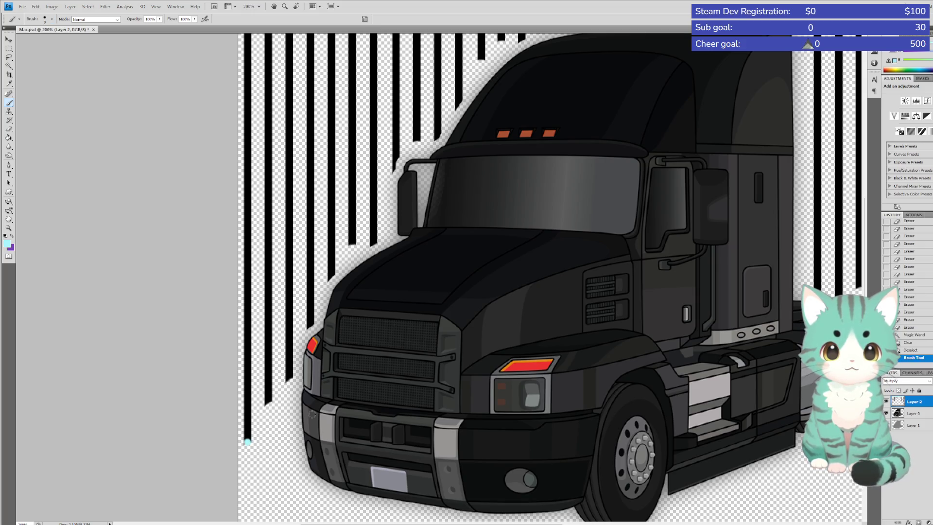
left_click(12, 236)
key("i")
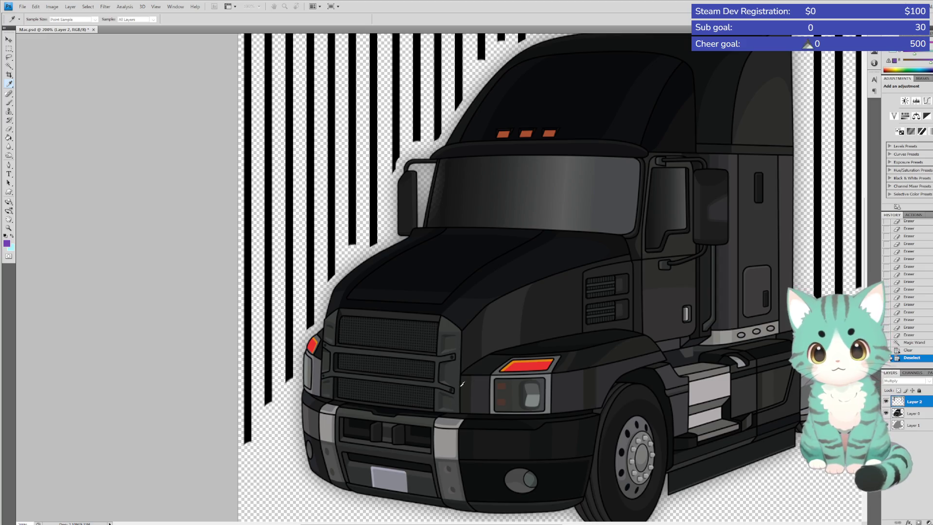
left_click(682, 262)
key("b")
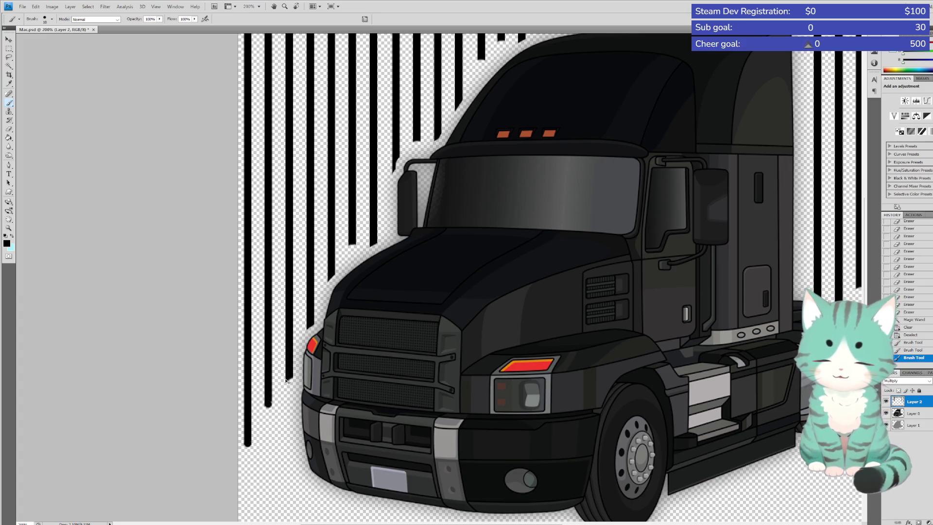
key("ctrl+plus")
key("ctrl+plus")
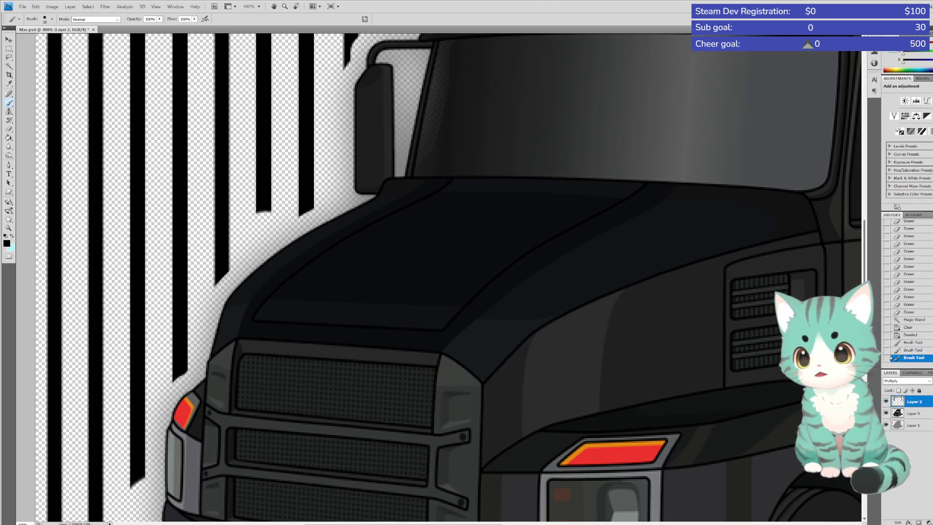
Paint rounded black ends onto the stripe bottoms, undoing and redoing dabs as needed
scroll(90, 413, "down", 5)
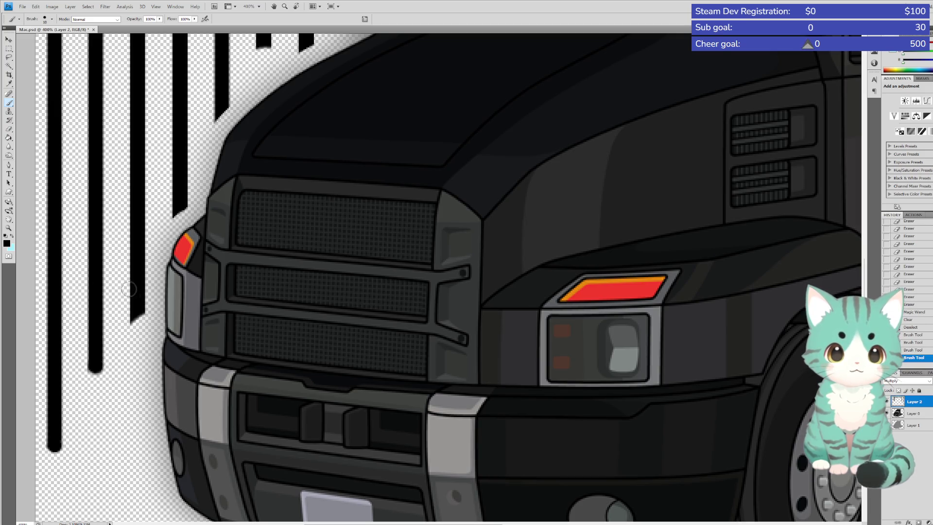
left_click(137, 316)
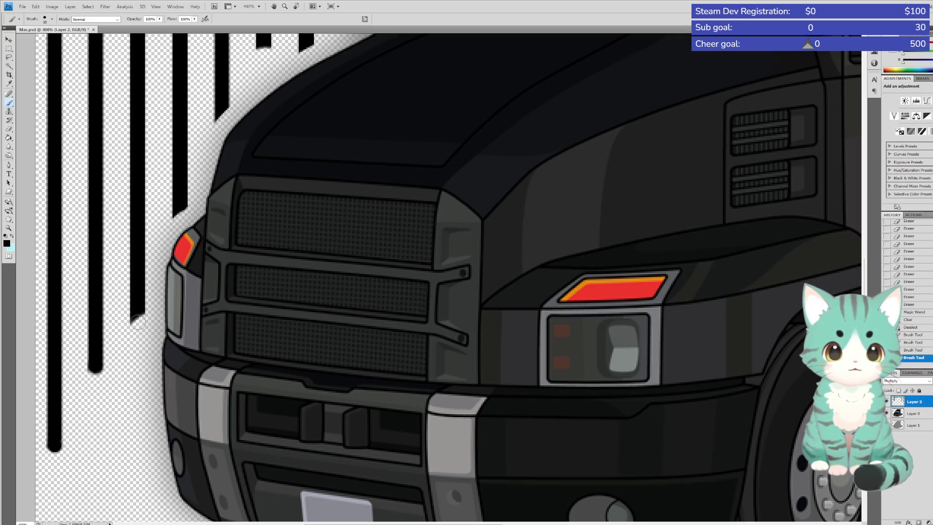
left_click(137, 319)
left_click(137, 319)
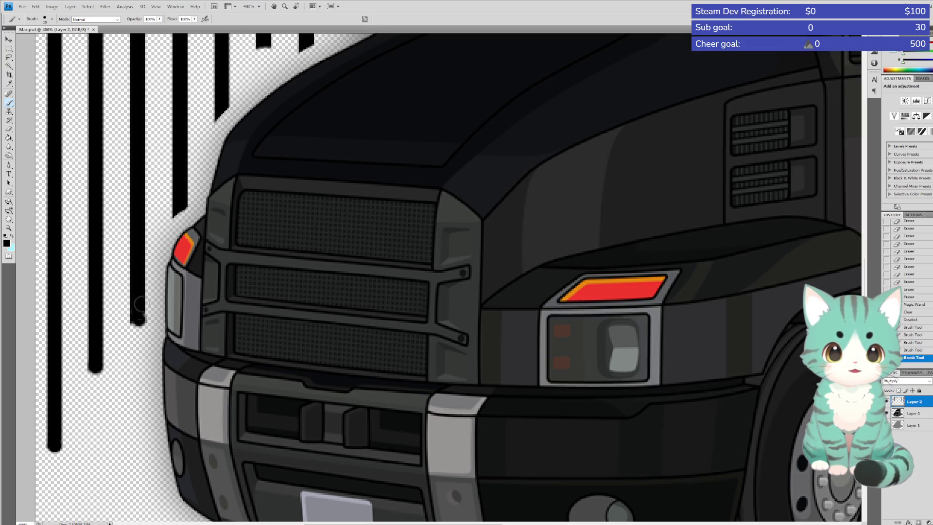
key("ctrl+z")
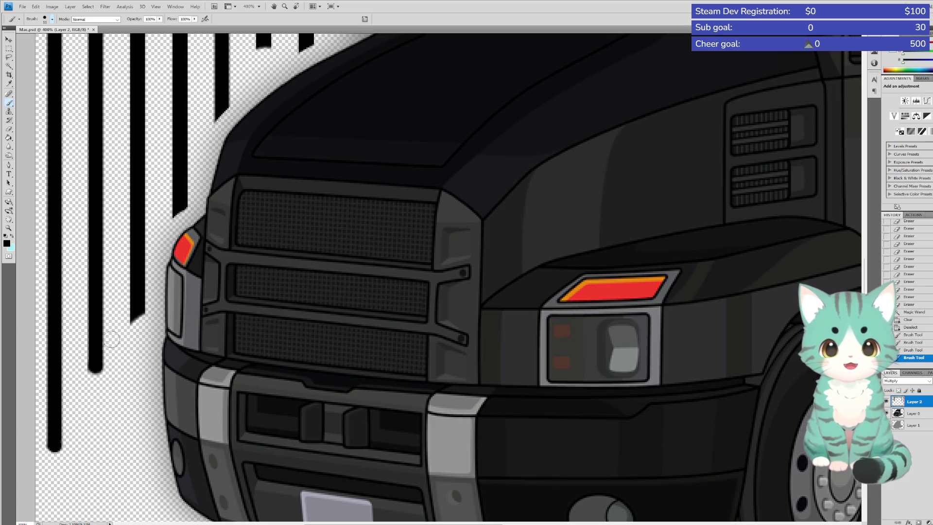
left_click(138, 317)
key("ctrl+z")
left_click(138, 321)
left_click(138, 314)
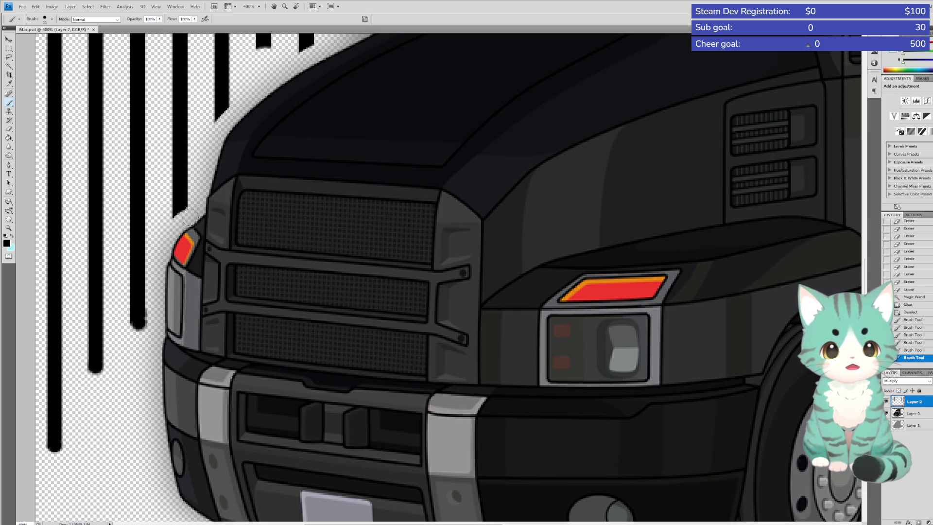
Shape a diagonal stripe tip into a rounded end using a 9 px eraser and brush touch-ups
left_click(9, 129)
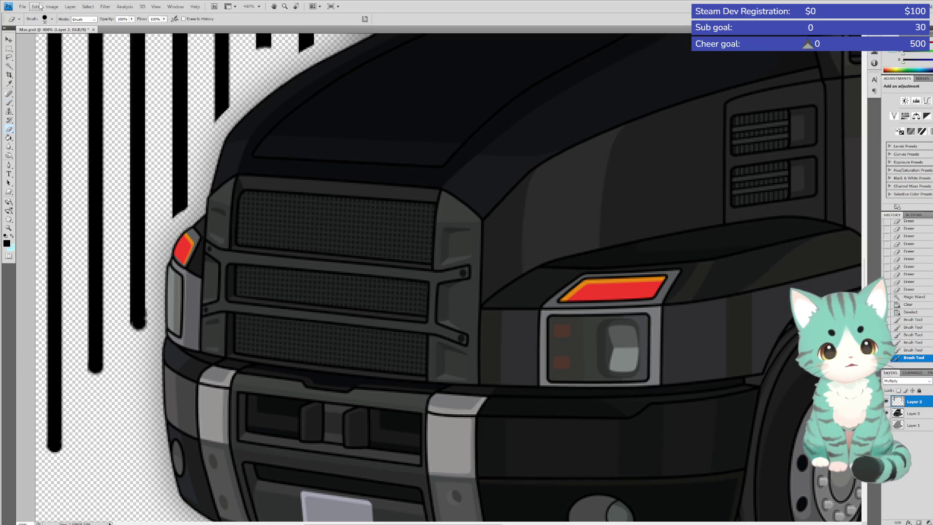
key("bracketleft")
key("bracketleft")
key("bracketleft")
left_click_drag(163, 211, 179, 219)
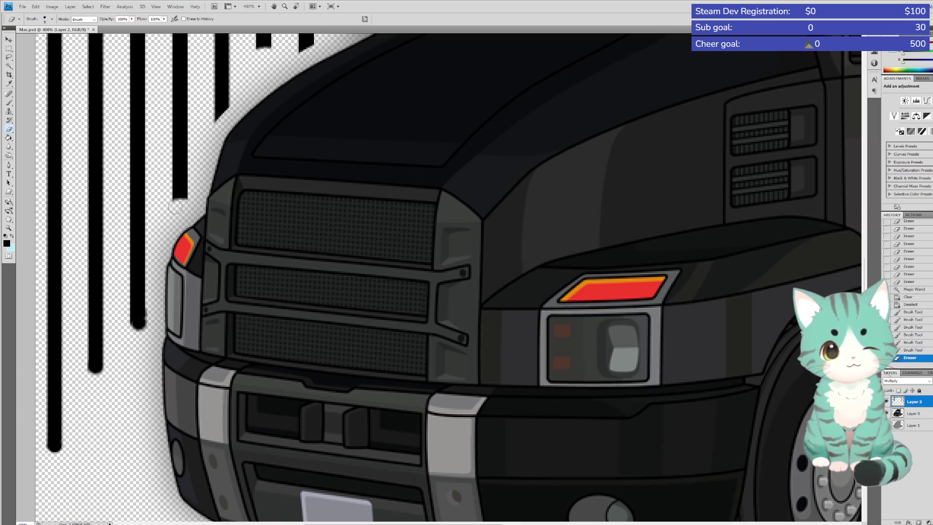
left_click(8, 103)
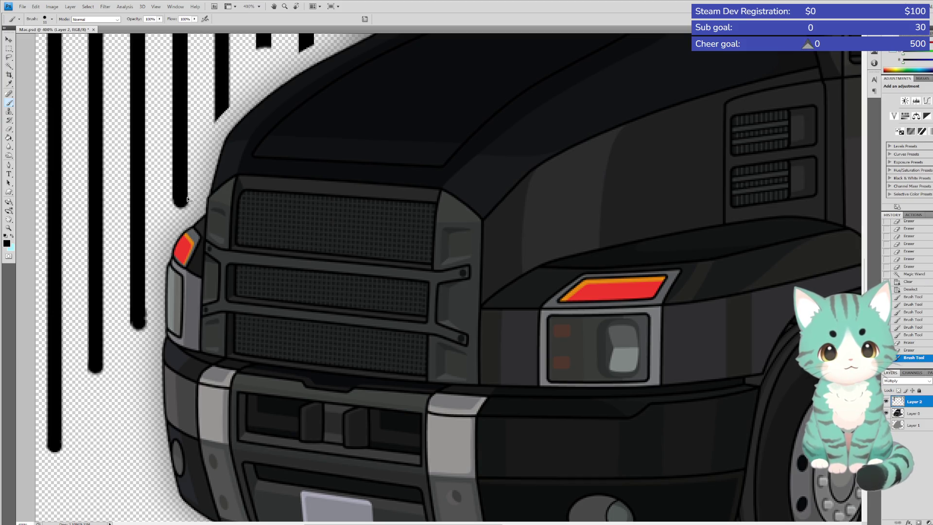
left_click(179, 203)
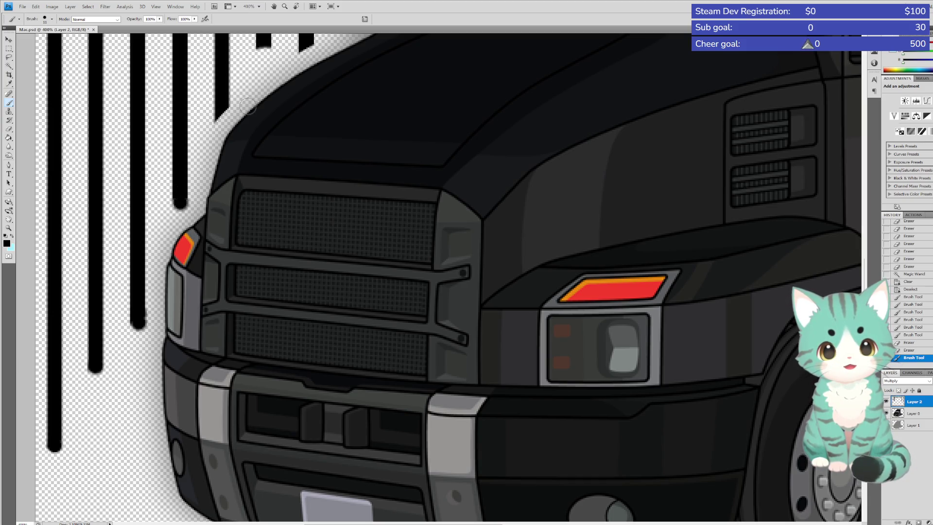
key("e")
left_click_drag(183, 210, 179, 200)
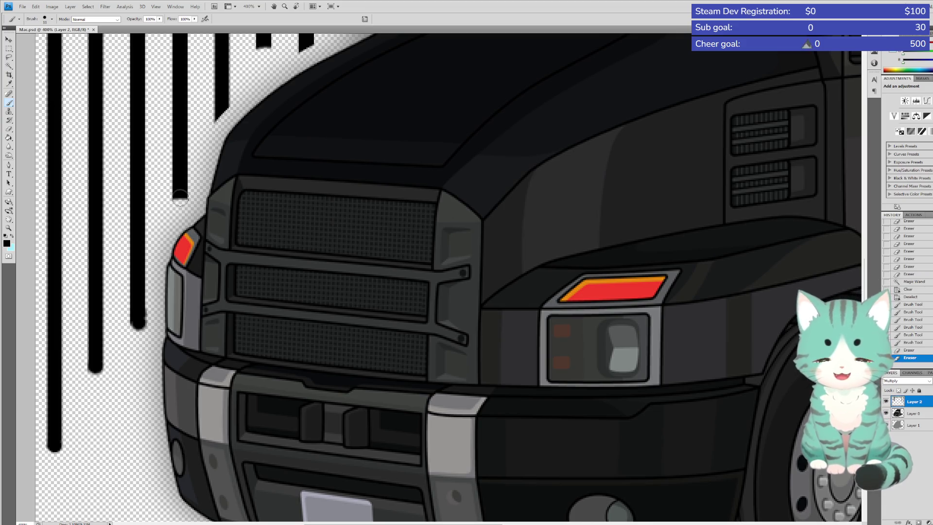
left_click(179, 197)
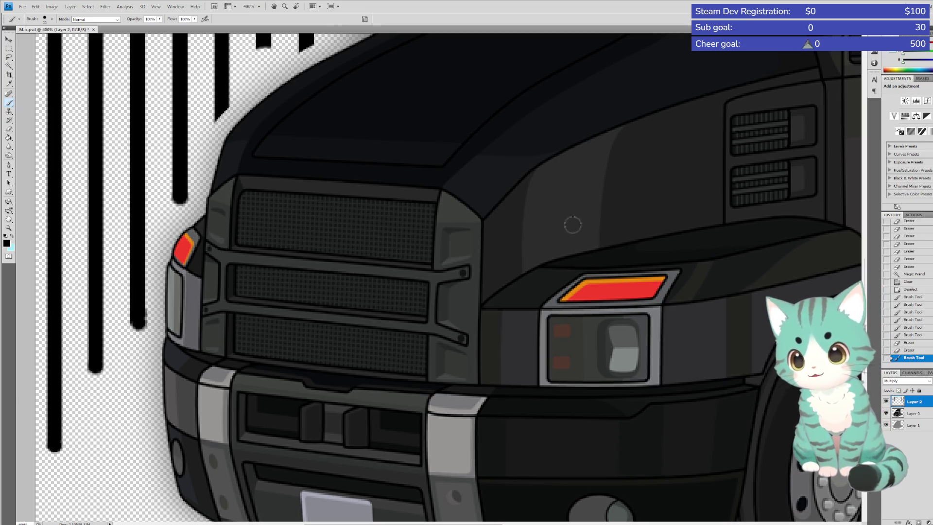
left_click_drag(864, 272, 865, 216)
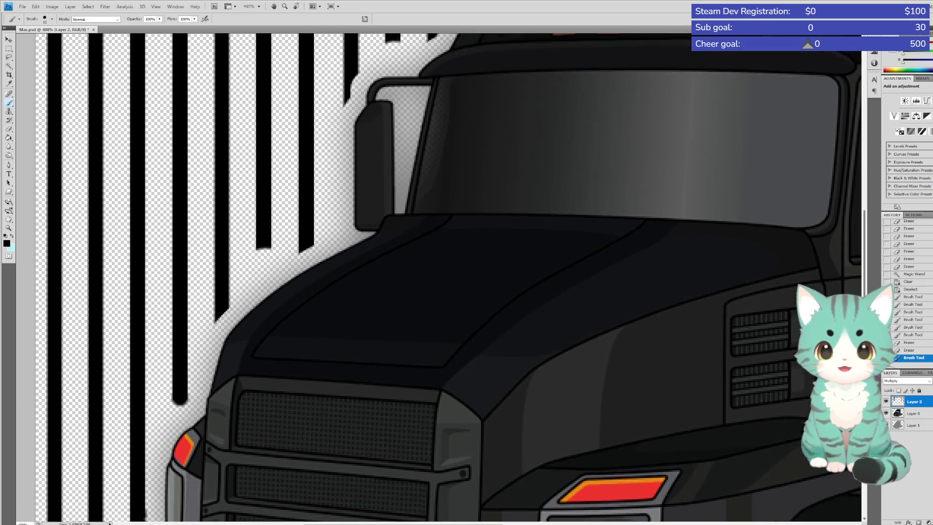
Trim and repaint the first stripe above the hood into a rounded bottom end
left_click(8, 129)
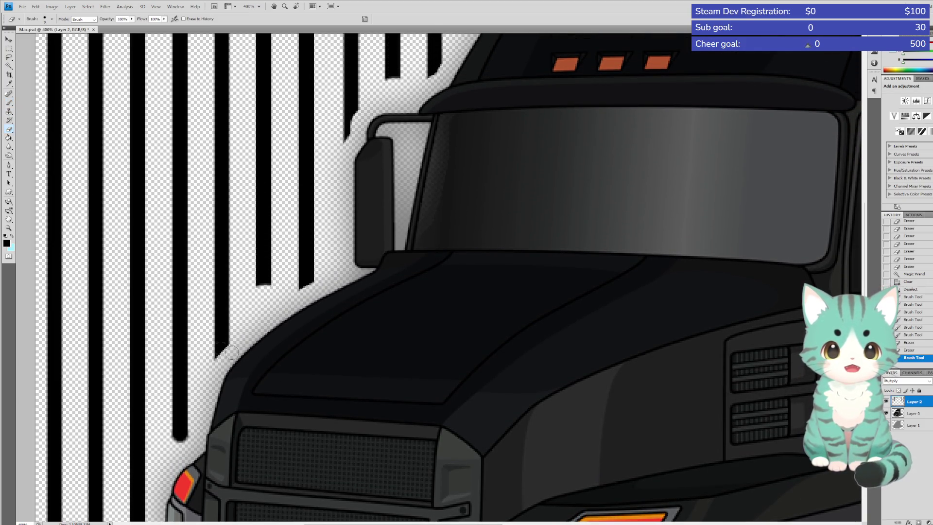
left_click_drag(209, 352, 240, 358)
left_click(8, 103)
left_click_drag(228, 336, 222, 346)
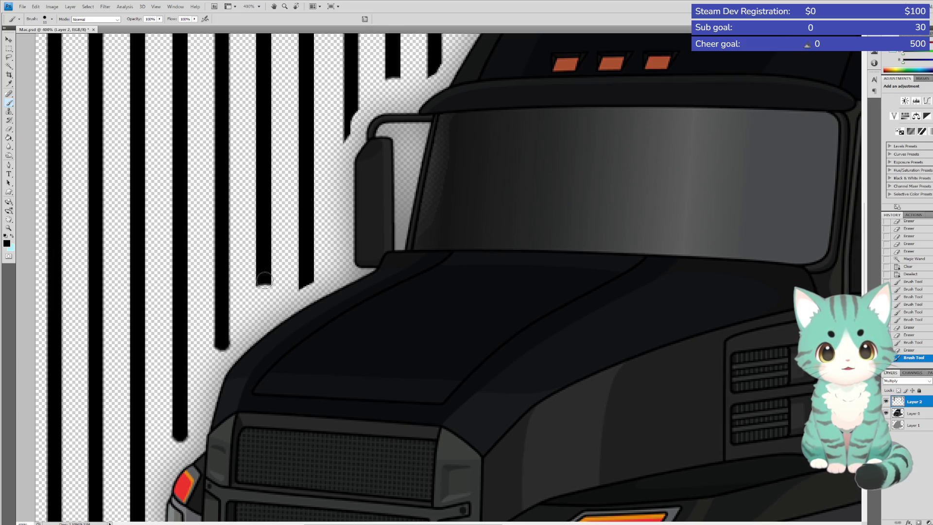
left_click(263, 281)
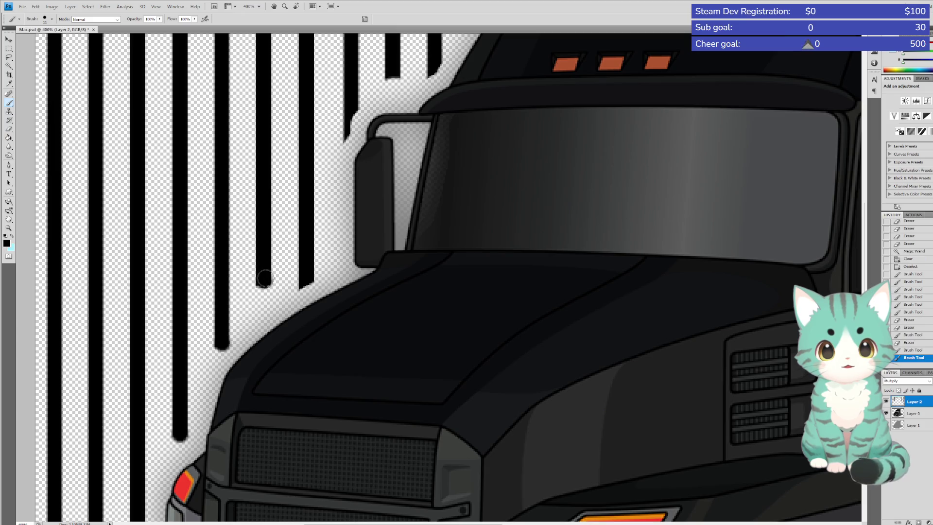
Flatten and round off the next stripe ends beside the hood and mirror
left_click(8, 129)
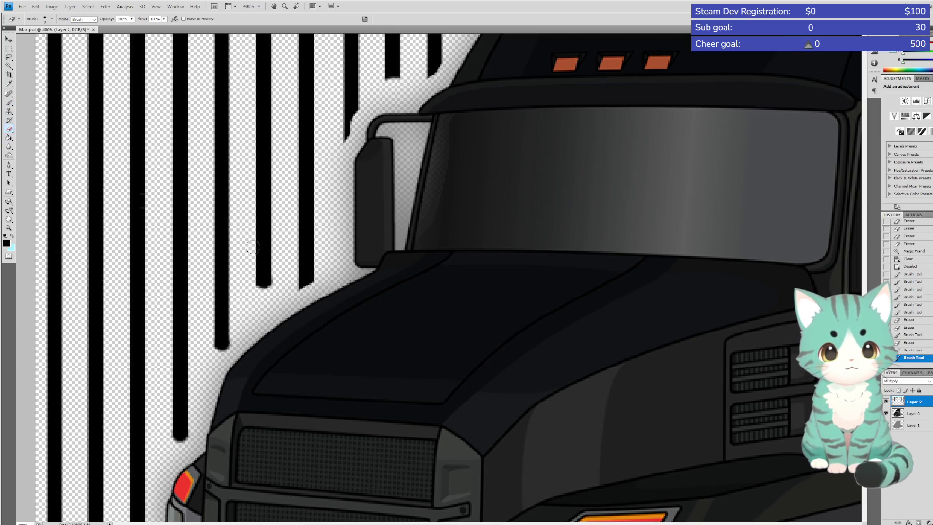
left_click_drag(255, 278, 316, 282)
left_click(9, 102)
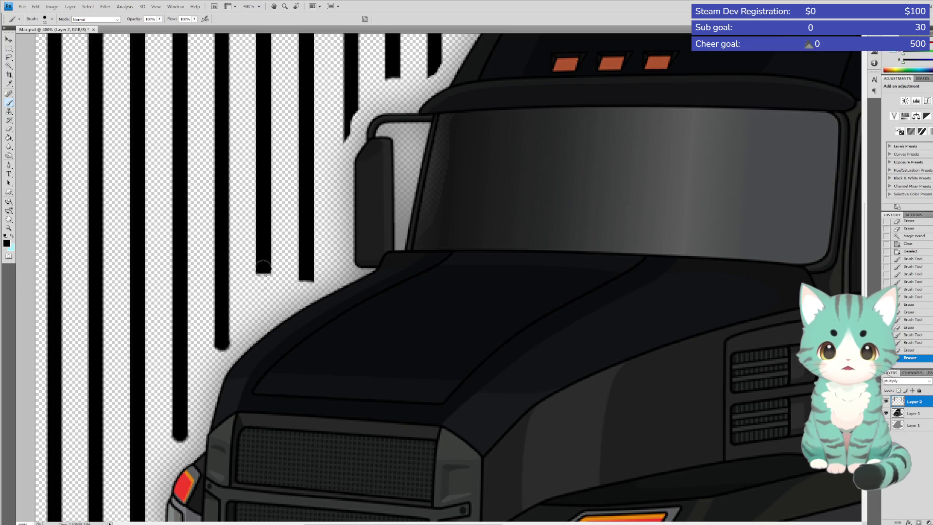
left_click(263, 268)
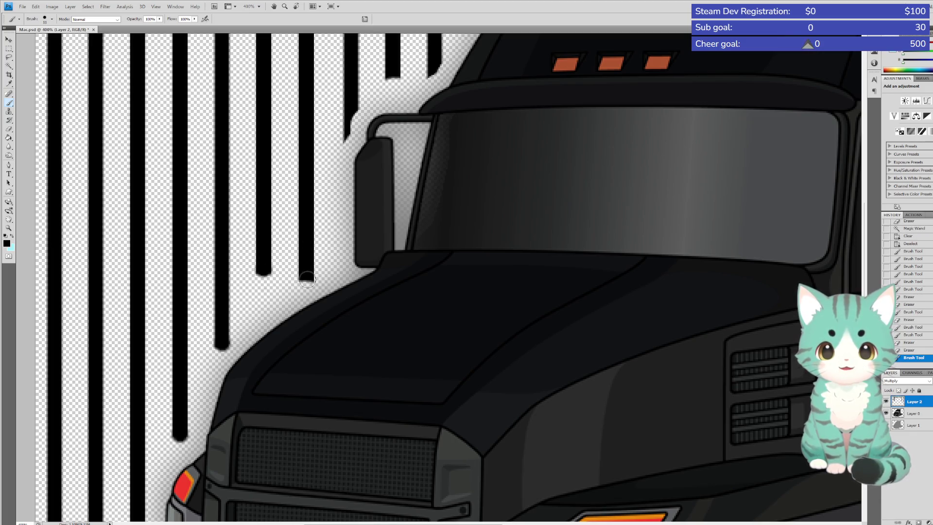
left_click(306, 275)
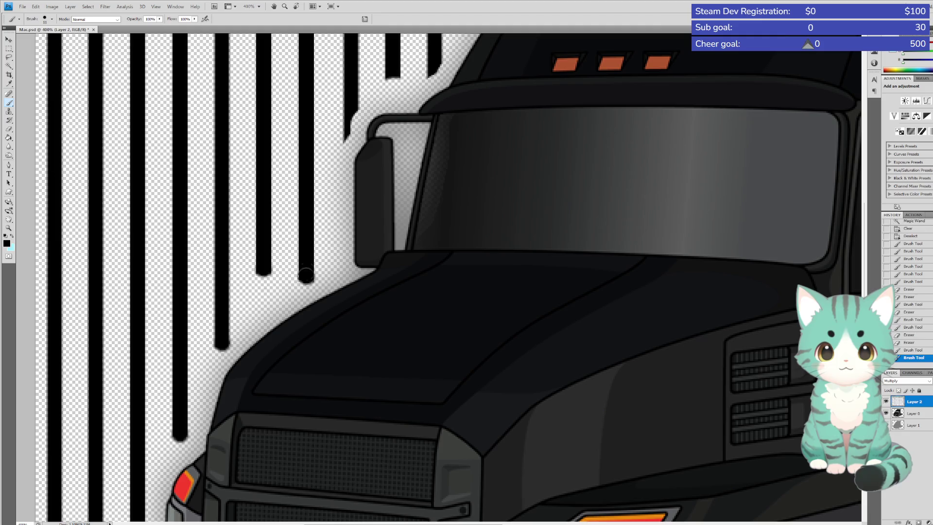
left_click_drag(866, 227, 867, 164)
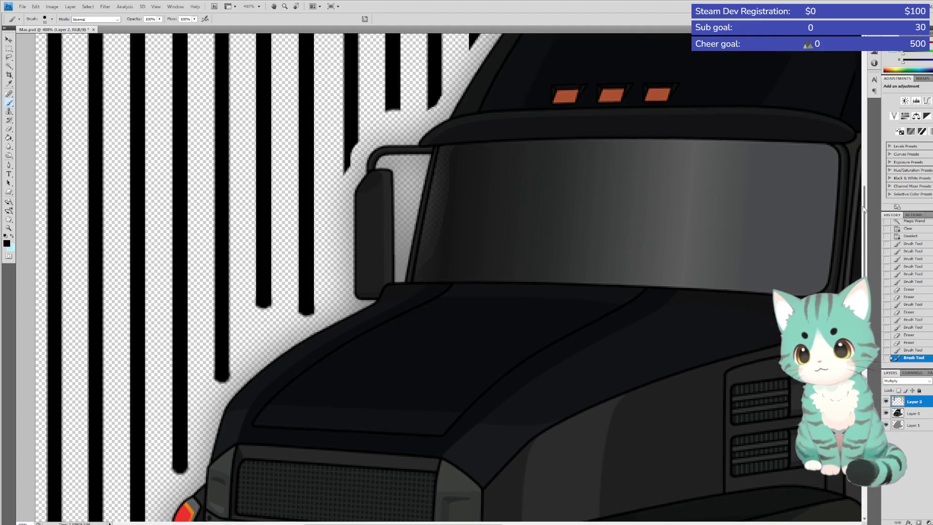
Trim a ragged stripe bottom above the cab, then round it and the next stripe
left_click(9, 130)
left_click_drag(343, 378, 347, 385)
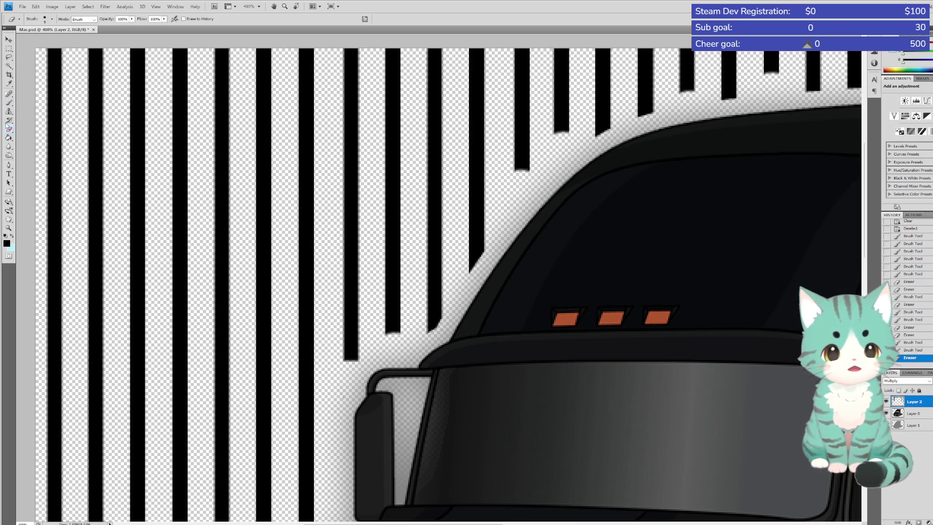
left_click(8, 103)
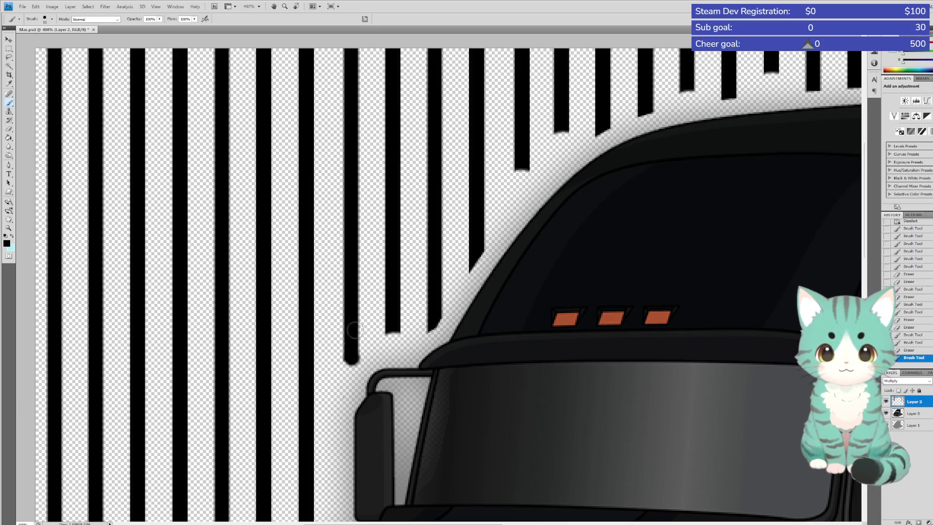
left_click(351, 363)
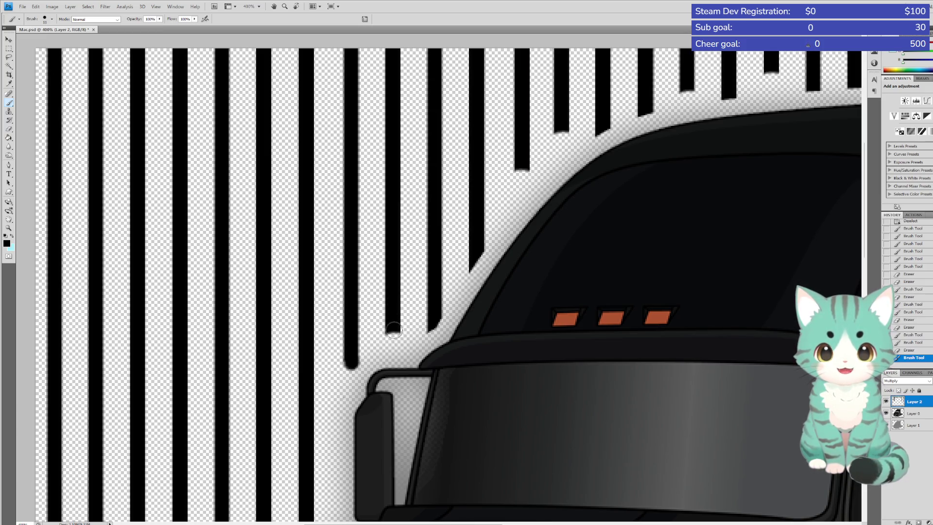
left_click(393, 330)
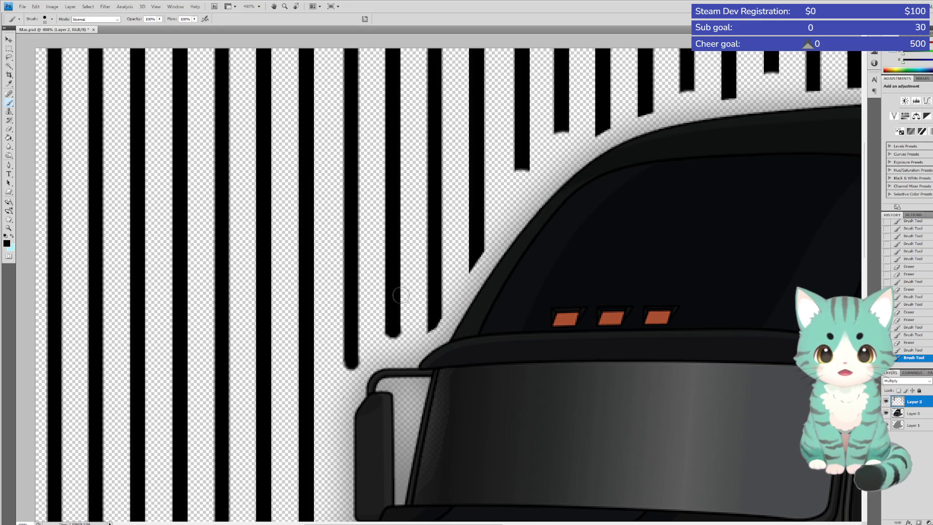
Trim the uneven and diagonal bottoms of the next two stripes and repaint rounded ends
left_click(9, 129)
left_click_drag(427, 324, 452, 325)
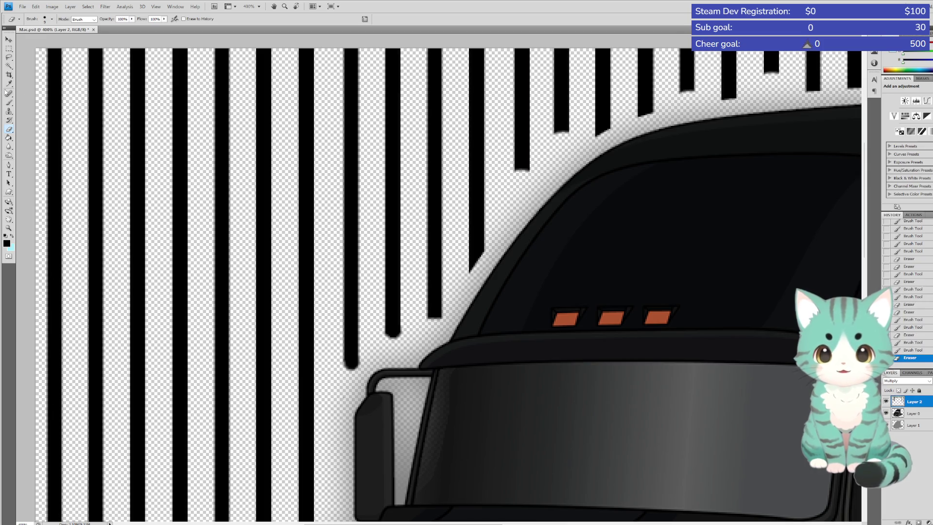
left_click(9, 103)
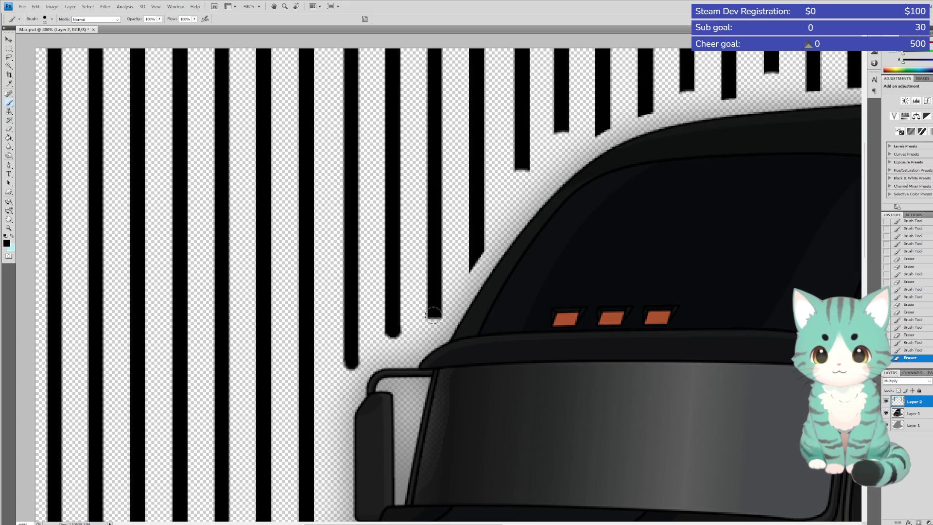
left_click(434, 314)
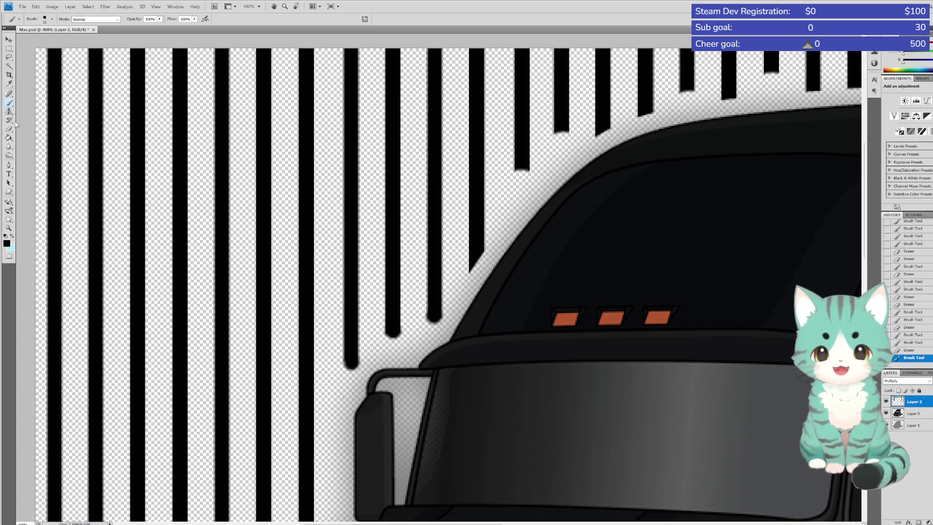
left_click(9, 129)
mouse_move(469, 265)
left_mouse_down()
mouse_move(479, 255)
mouse_move(474, 272)
left_mouse_up()
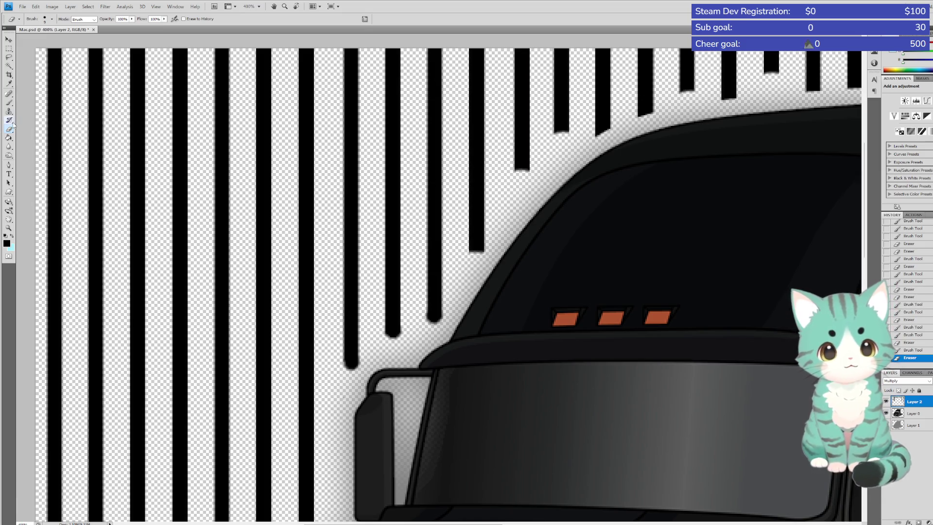
left_click(9, 103)
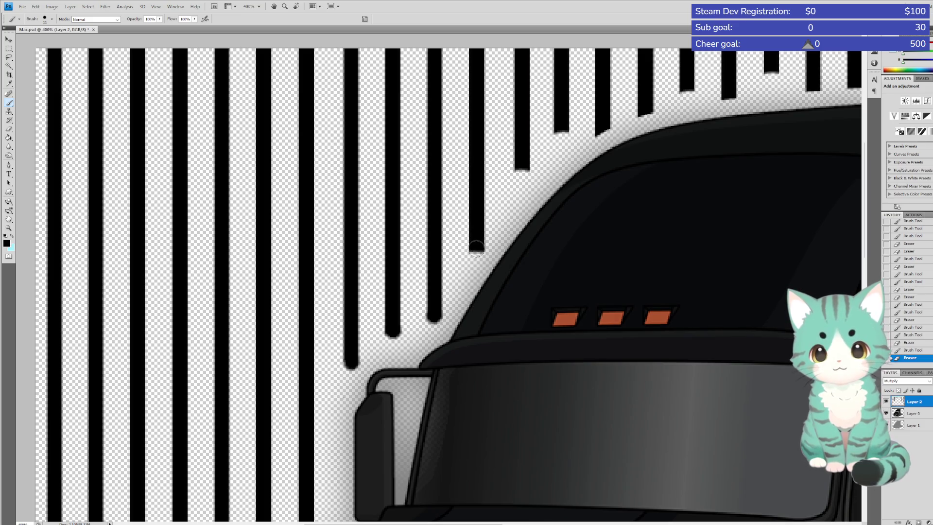
left_click(476, 249)
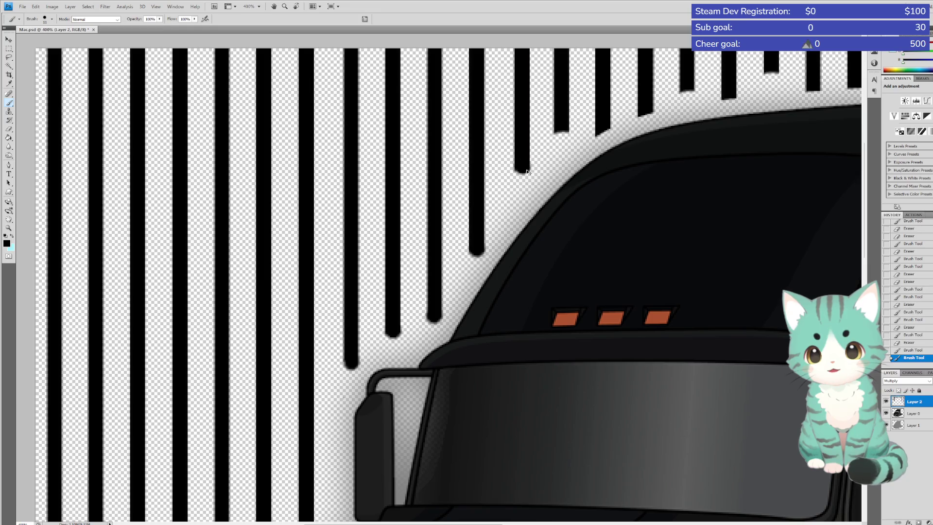
Round off two more stripe ends along the cab roof and trim the following tip flat
left_click(522, 166)
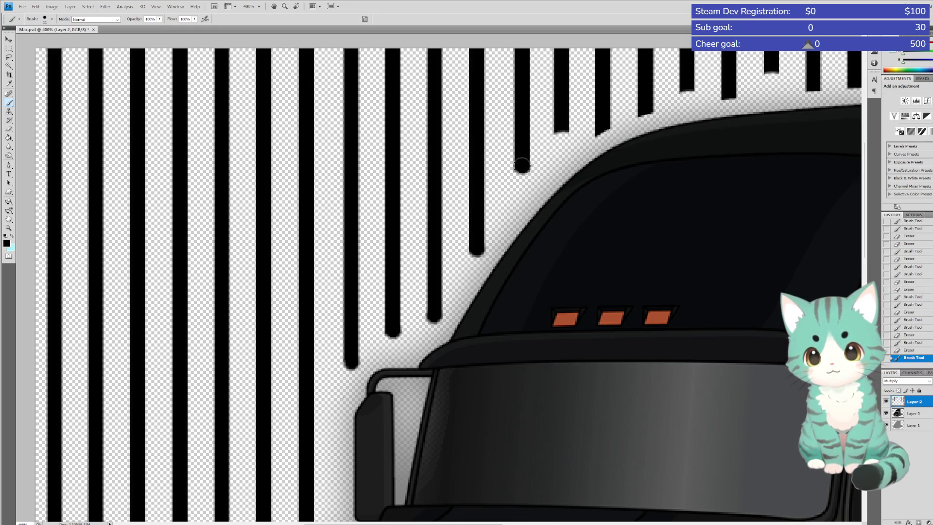
key("ctrl+z")
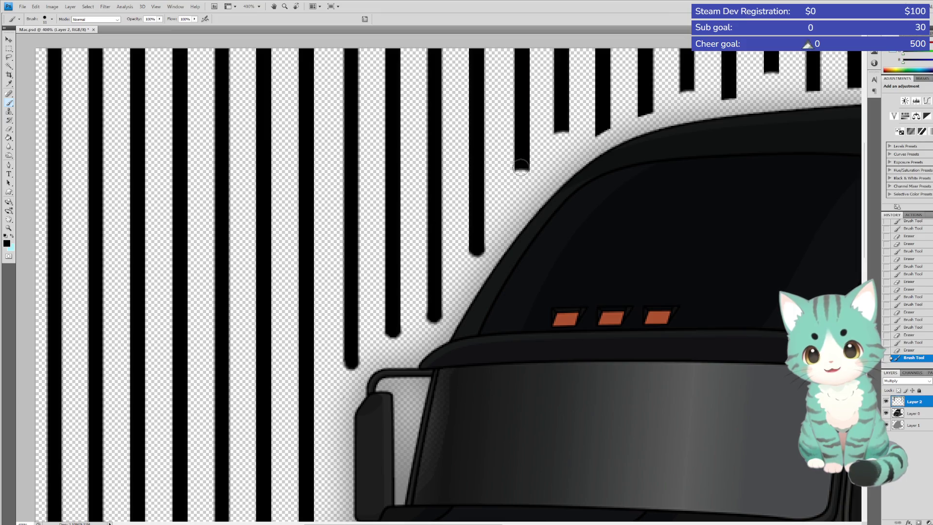
left_click(522, 167)
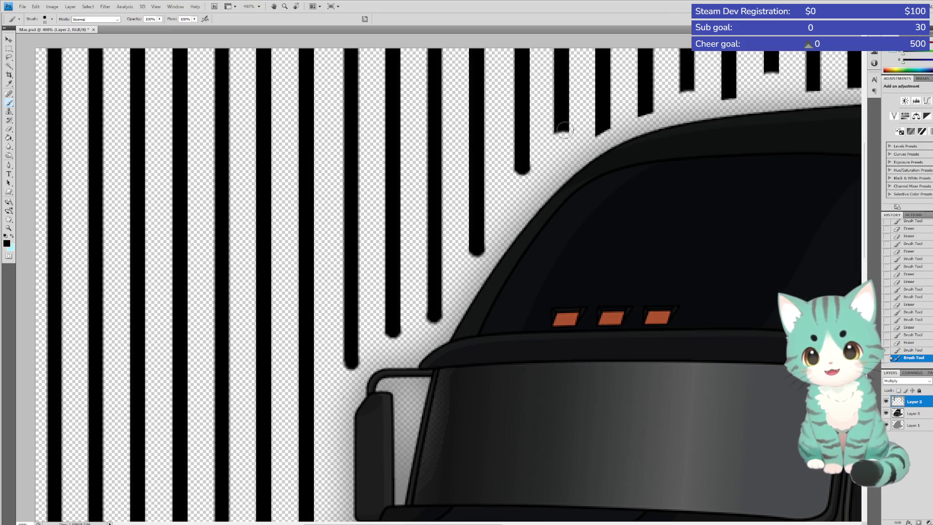
left_click(561, 127)
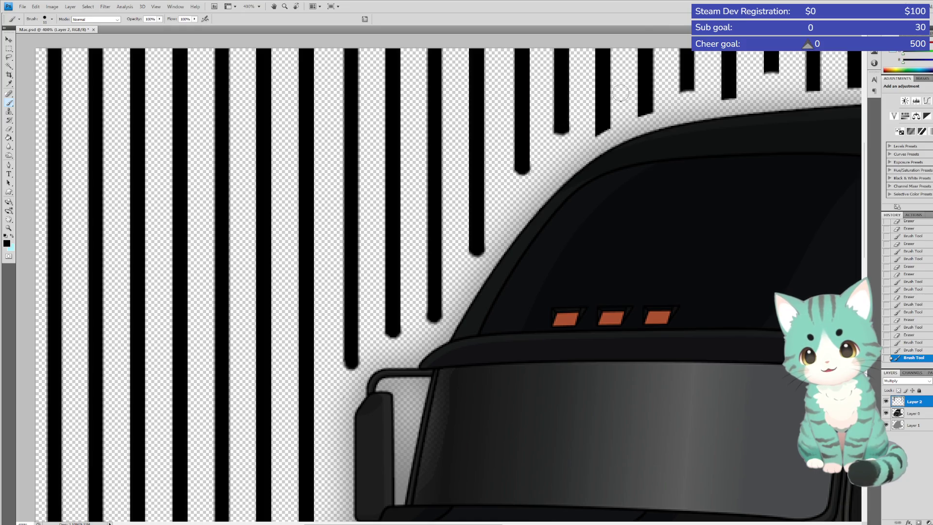
left_click(9, 129)
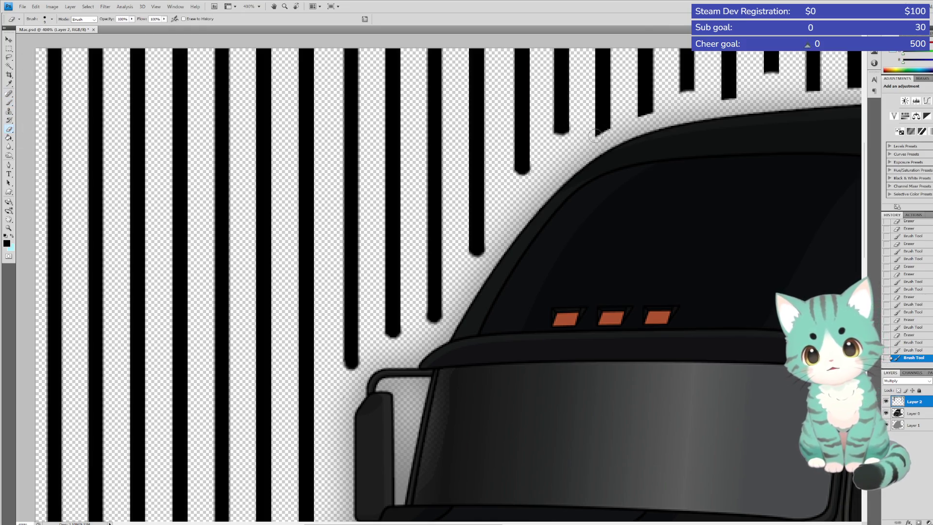
left_click_drag(603, 124, 590, 130)
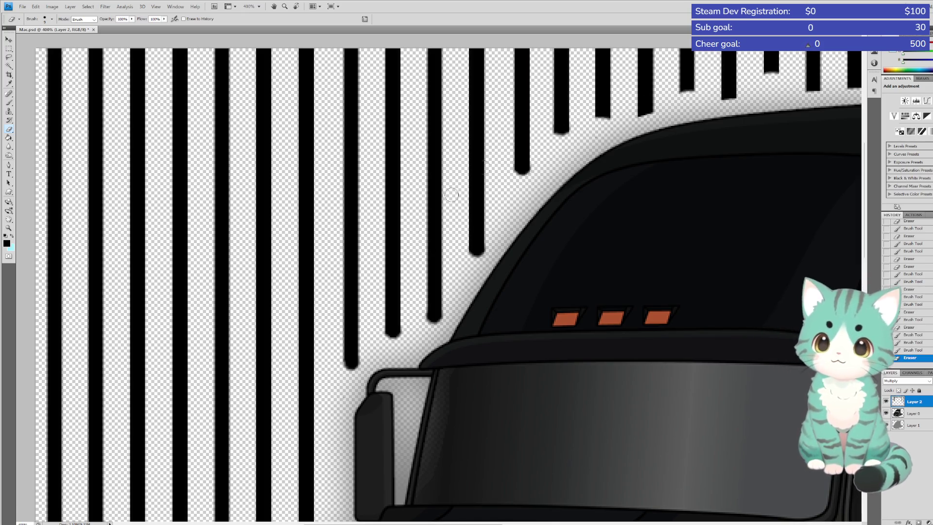
left_click_drag(360, 522, 418, 522)
Lengthen the first four short stripes above the cab with rounded tips, redoing one dab
left_click(9, 103)
left_click(356, 113)
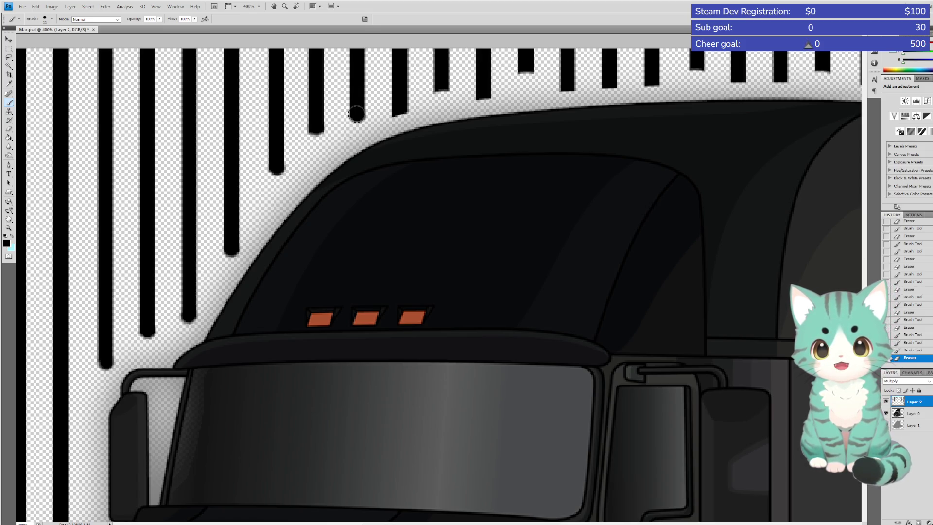
left_click(399, 110)
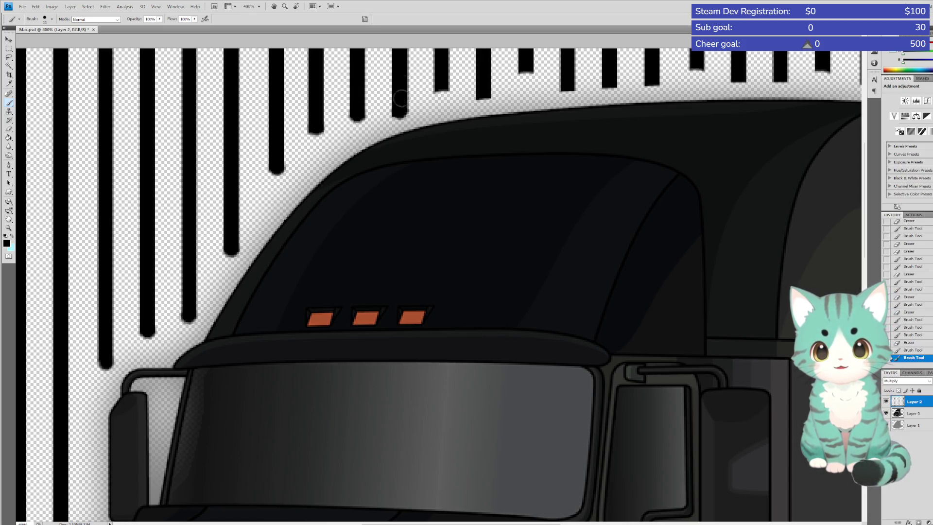
left_click(442, 89)
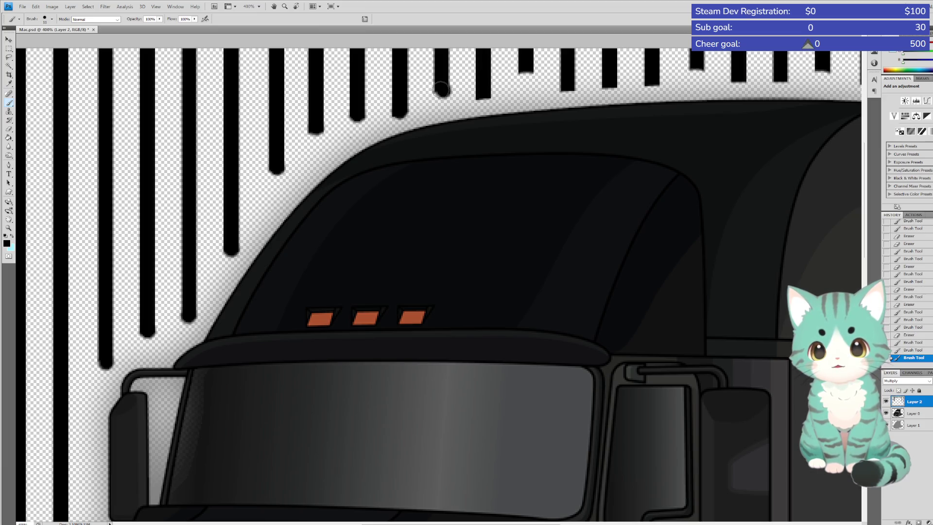
key("ctrl+z")
left_click(442, 87)
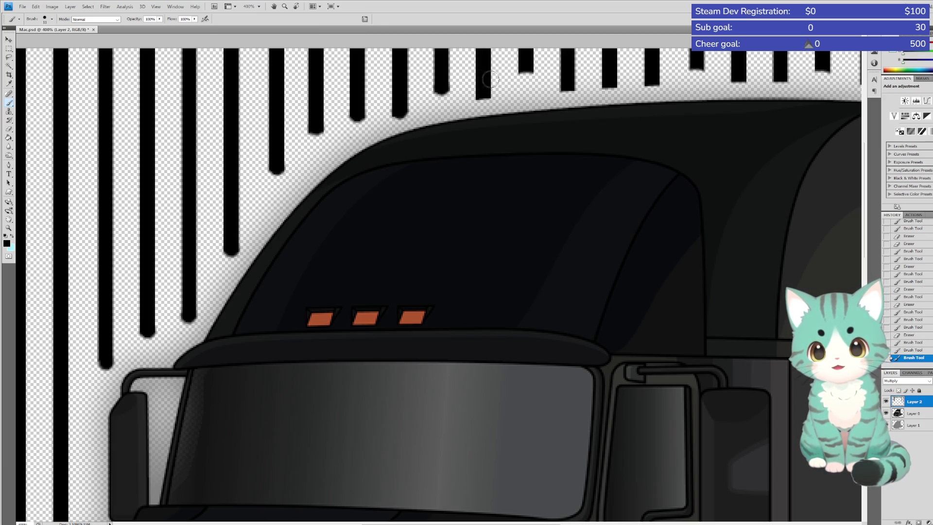
left_click(483, 94)
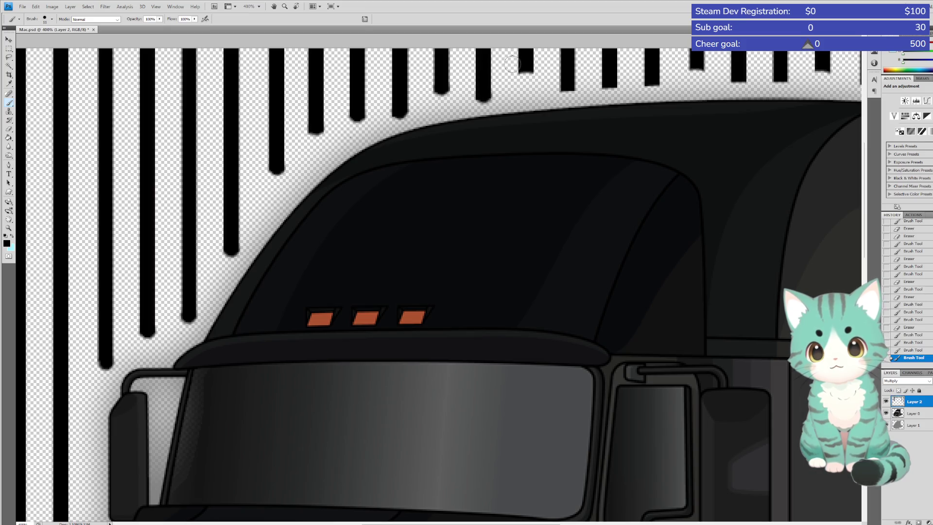
left_click(483, 94)
Extend the remaining stripes across the right side of the cab roof with rounded ends
left_click(525, 72)
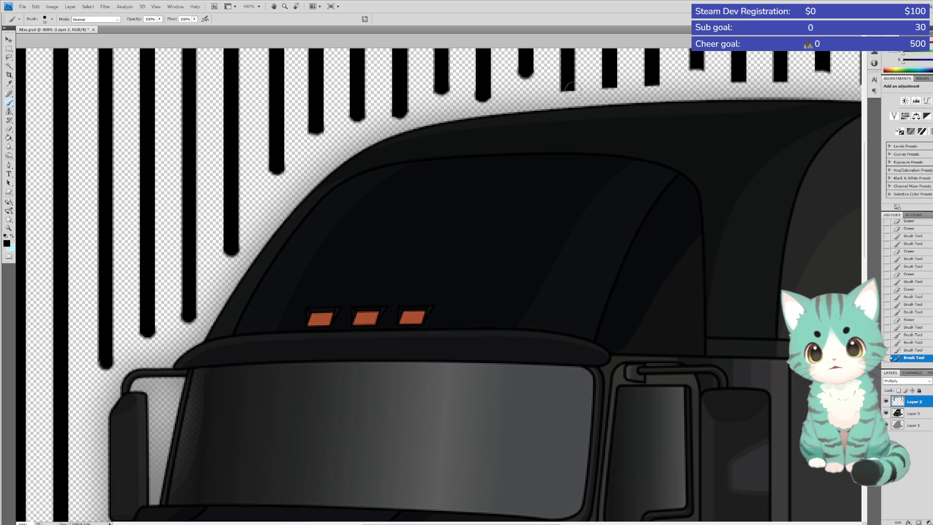
left_click(568, 87)
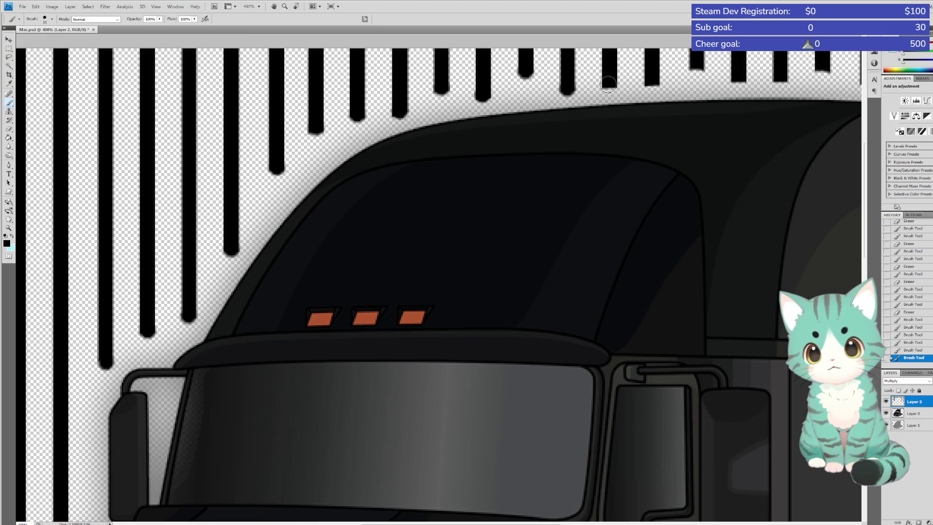
left_click(609, 84)
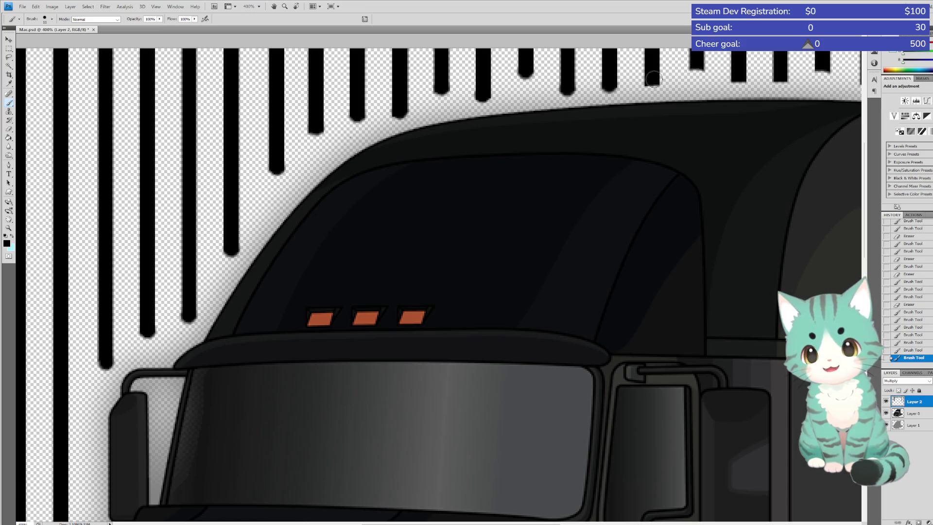
left_click(652, 83)
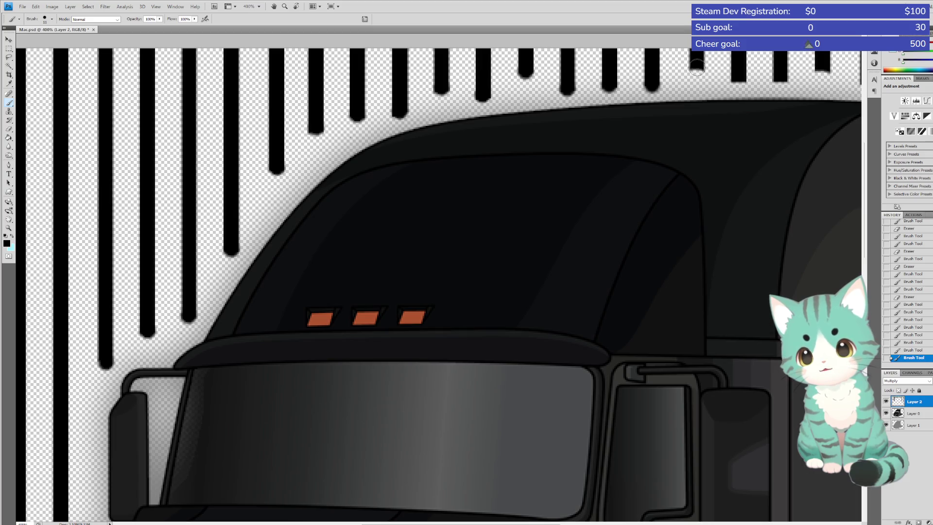
left_click(697, 68)
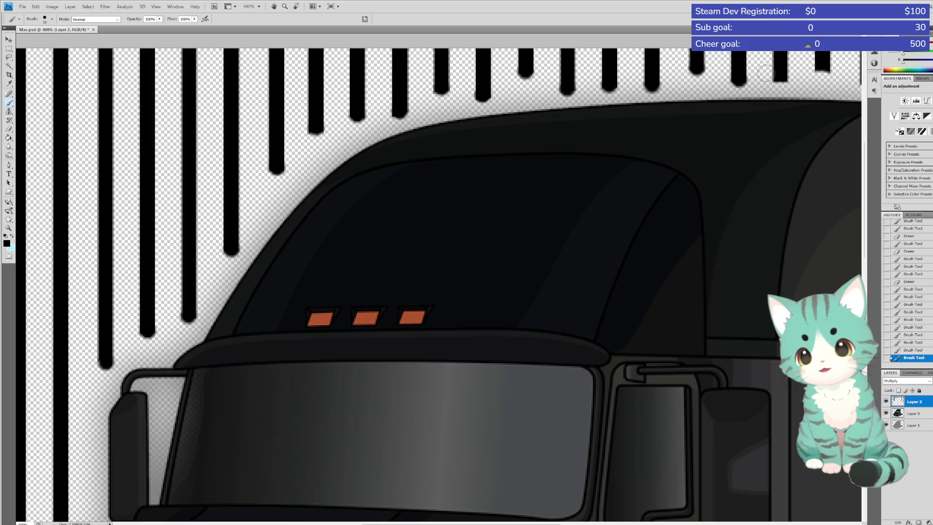
left_click(738, 76)
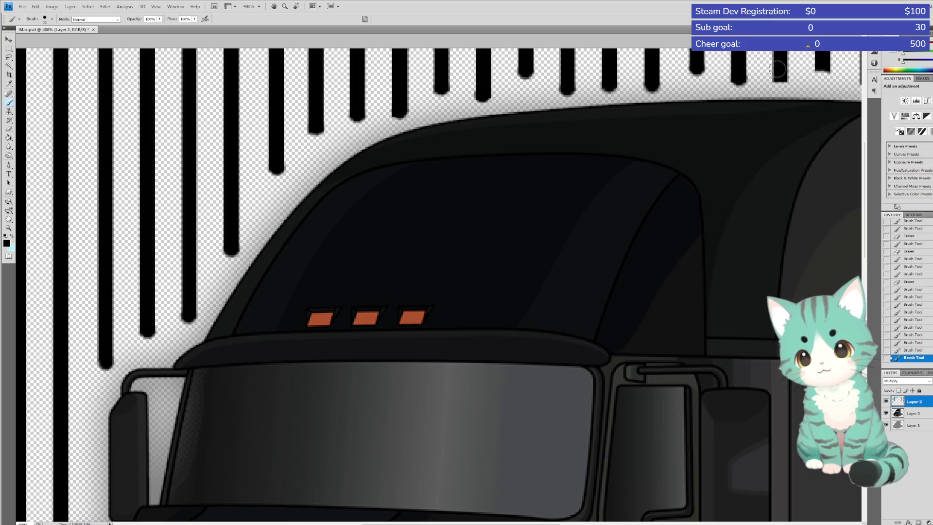
left_click(779, 76)
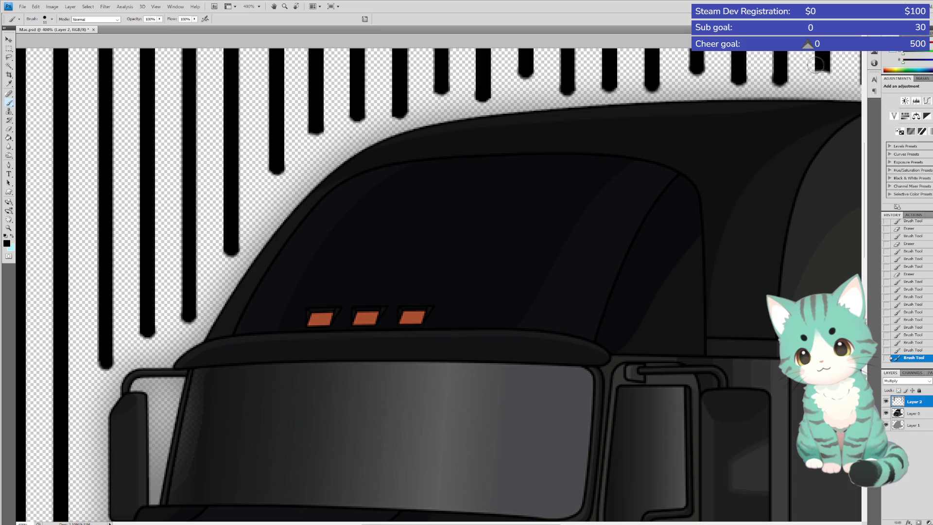
key("ctrl+z")
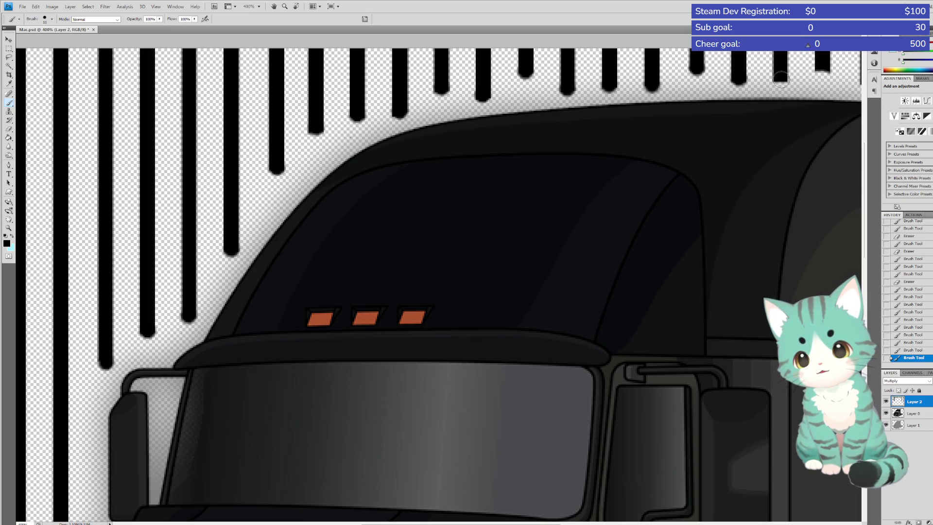
left_click(780, 78)
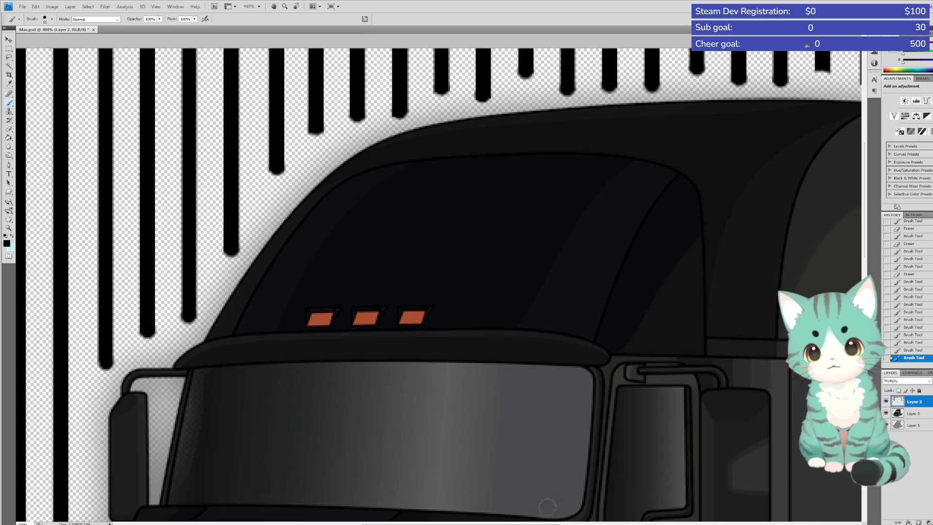
Round off the bottoms of the three stripes just right of the cab roof
scroll(549, 506, "right", 5)
scroll(550, 506, "right", 4)
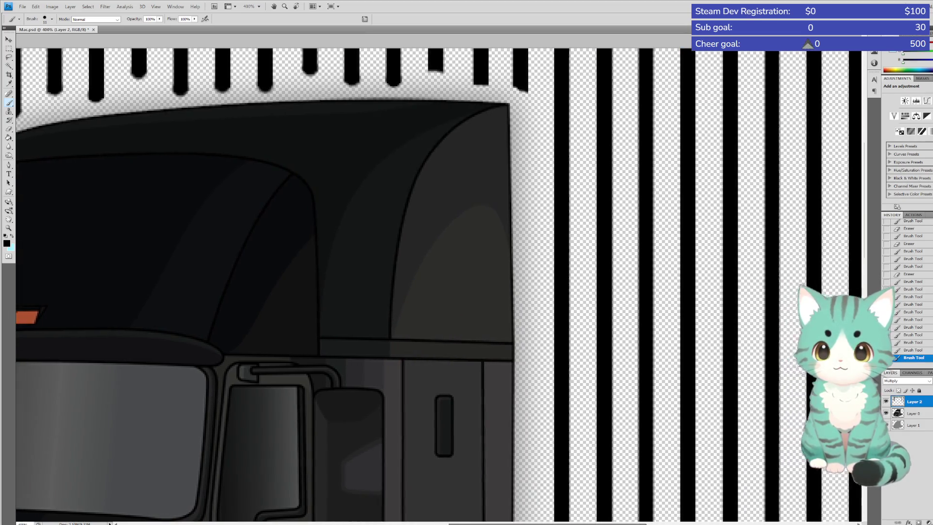
scroll(508, 58, "left", 1)
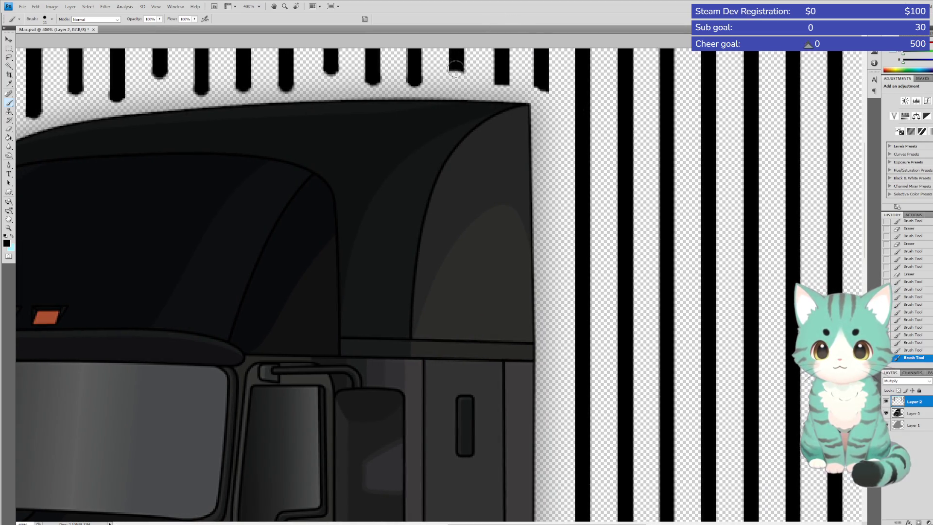
left_click(455, 70)
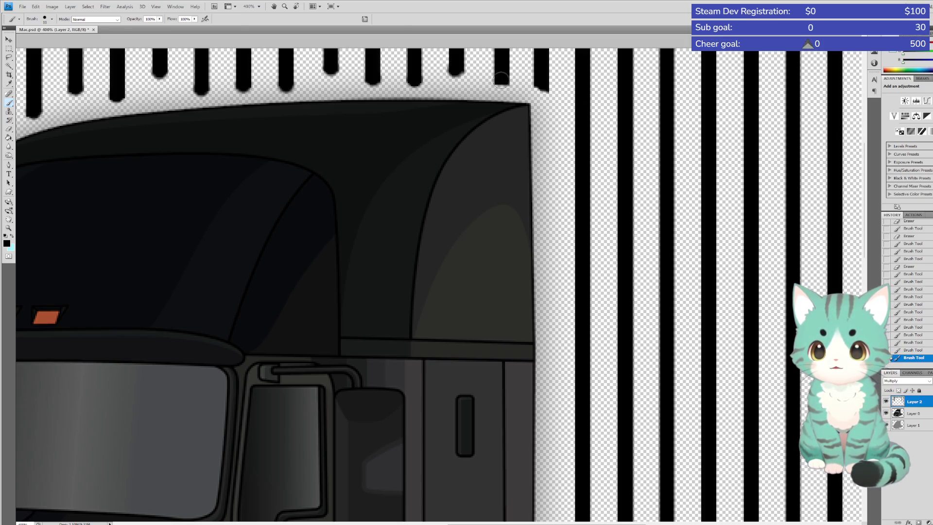
left_click(501, 79)
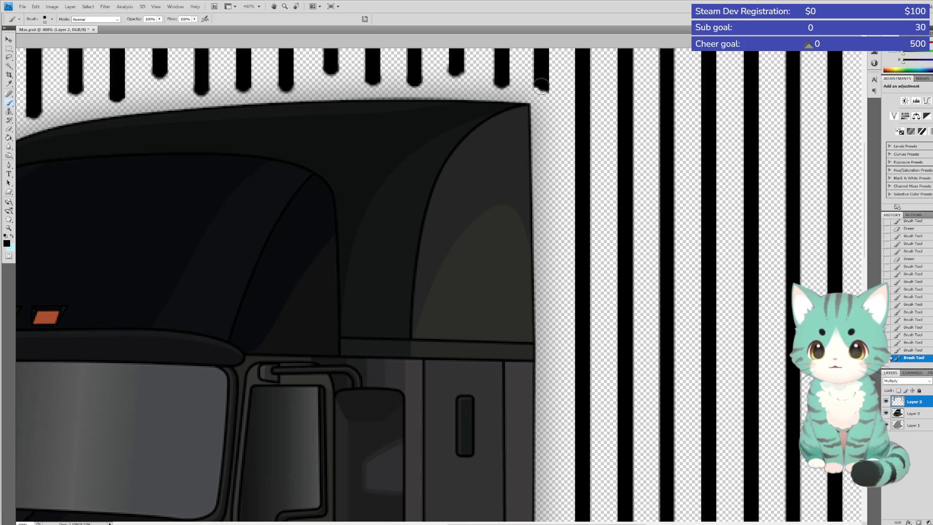
left_click(541, 85)
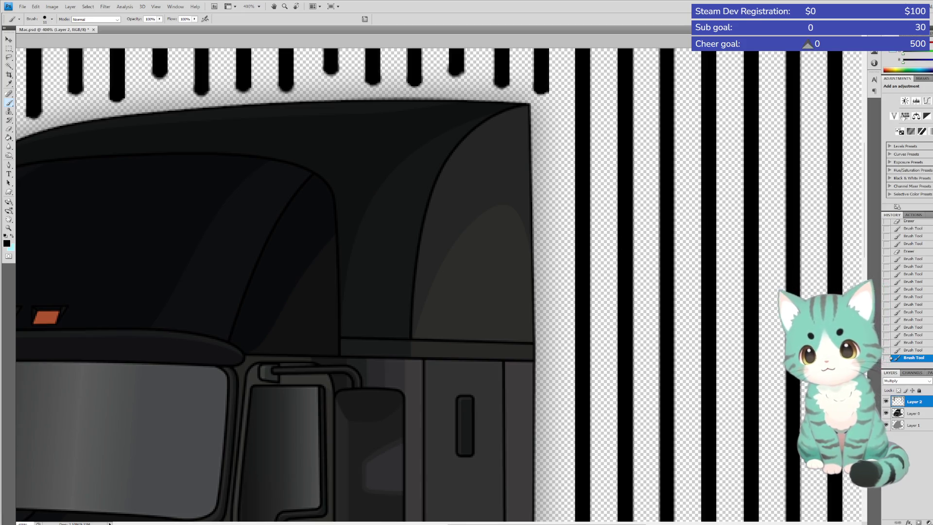
left_click_drag(865, 153, 865, 226)
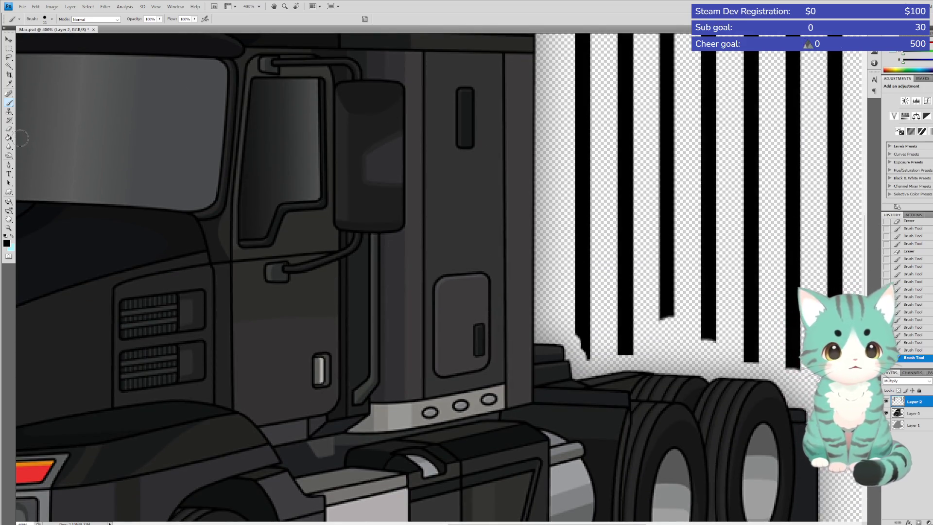
Erase the stray black specks below the leftmost, third and fourth stripe ends
left_click(9, 129)
left_click_drag(588, 339, 588, 359)
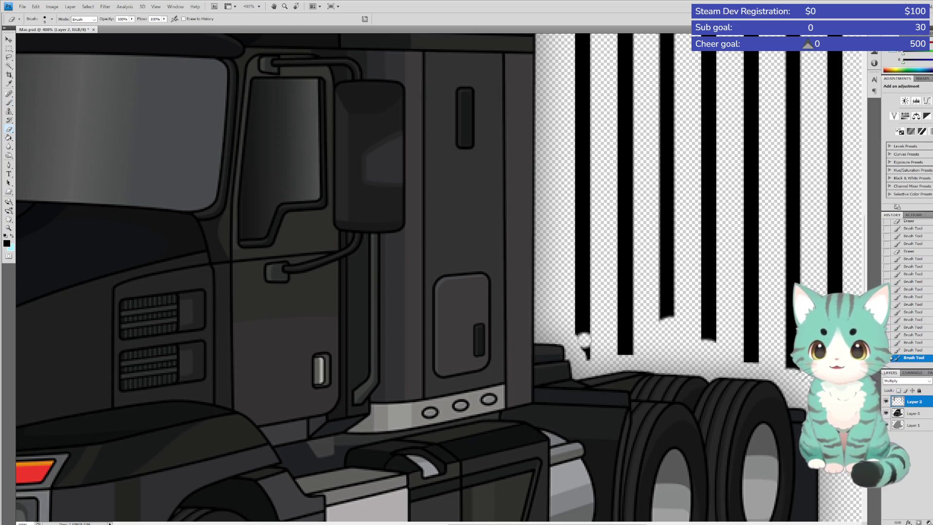
left_click_drag(673, 322, 675, 319)
left_click_drag(704, 346, 720, 340)
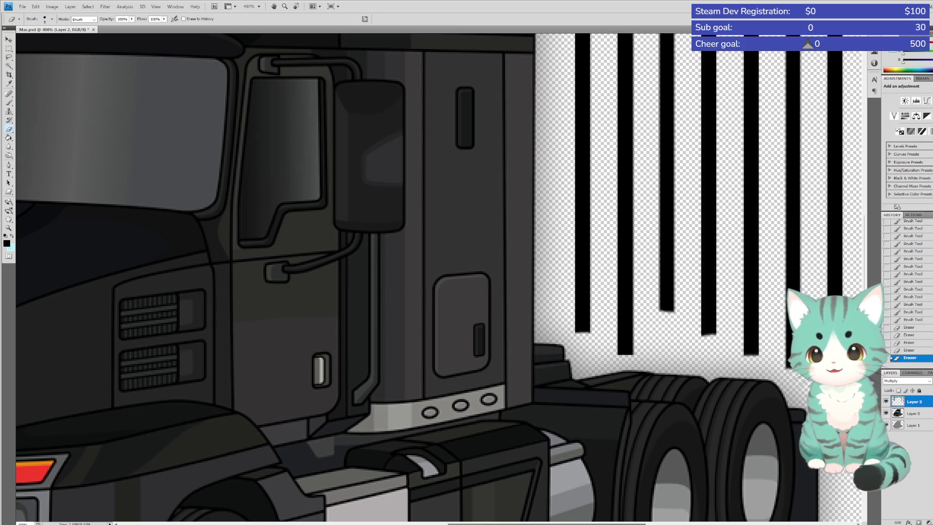
Extend the first three stripes behind the truck's rear to rounded ends
scroll(666, 453, "right", 5)
scroll(666, 453, "left", 3)
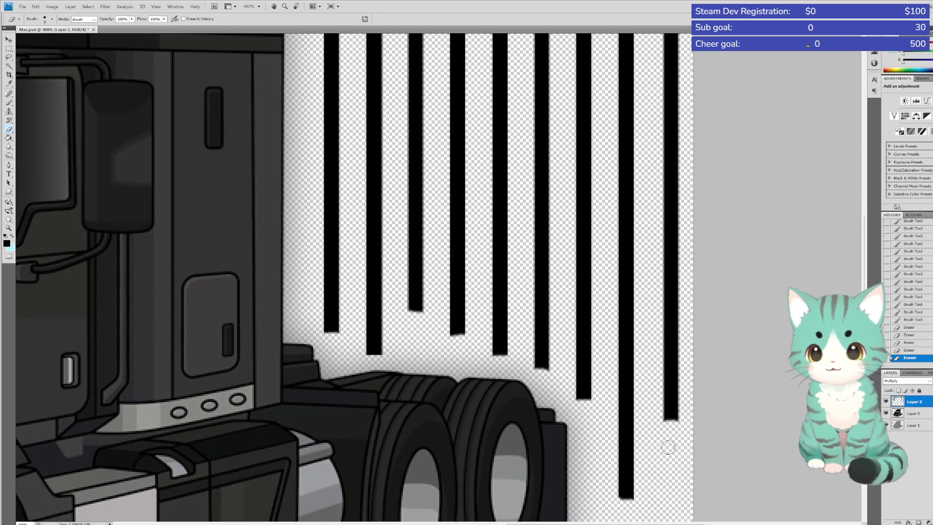
left_click(9, 103)
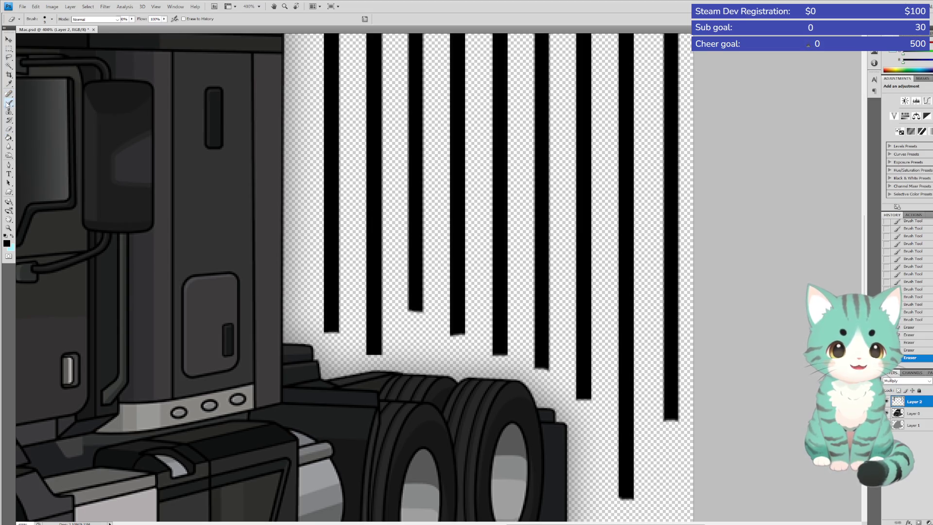
left_click(331, 330)
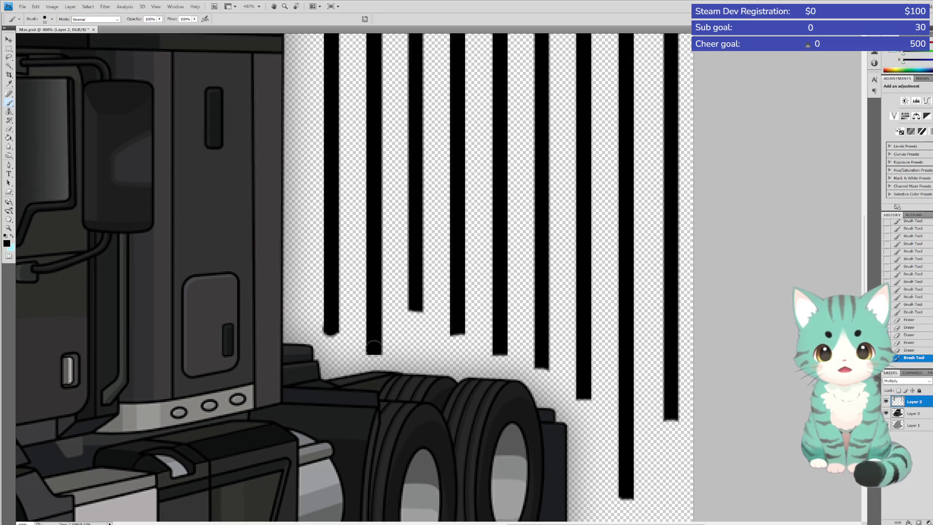
left_click(374, 350)
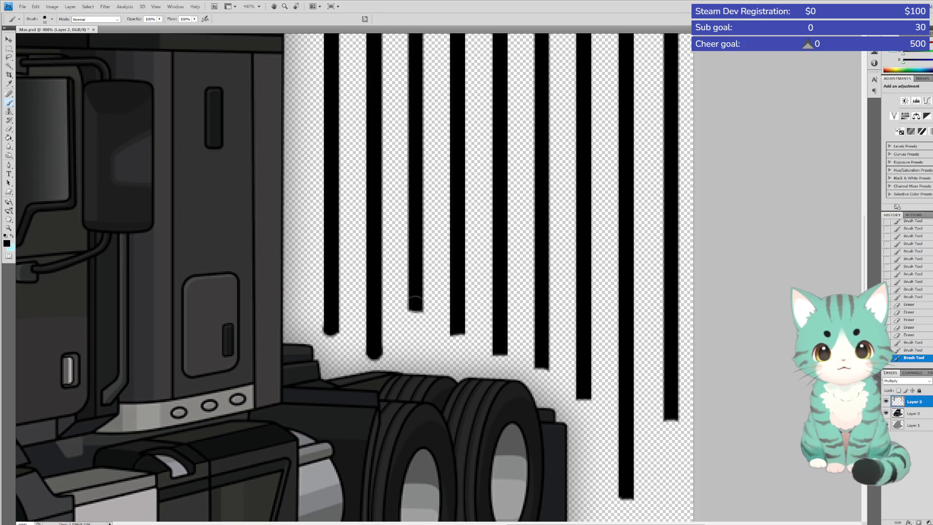
left_click(414, 307)
Finish the fourth through ninth stripes with rounded tips at staggered lengths
left_click(458, 332)
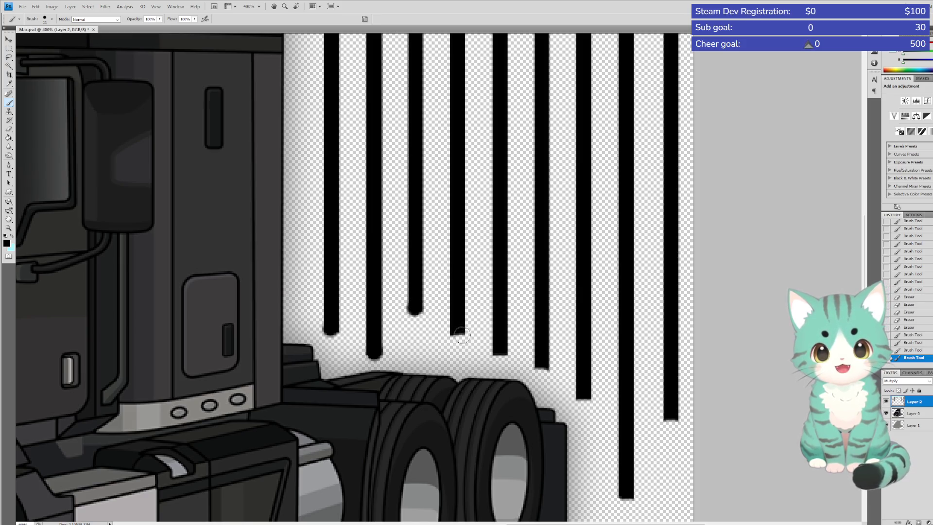
left_click(457, 333)
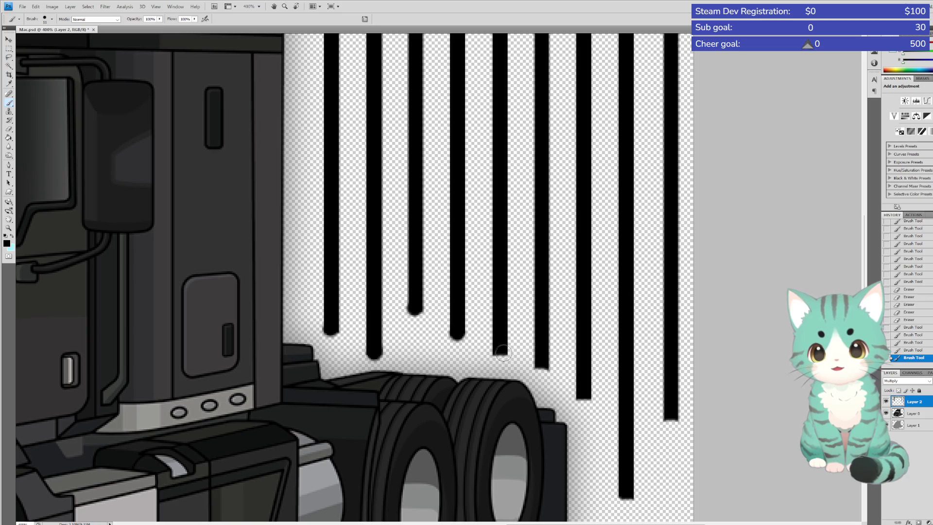
left_click(500, 351)
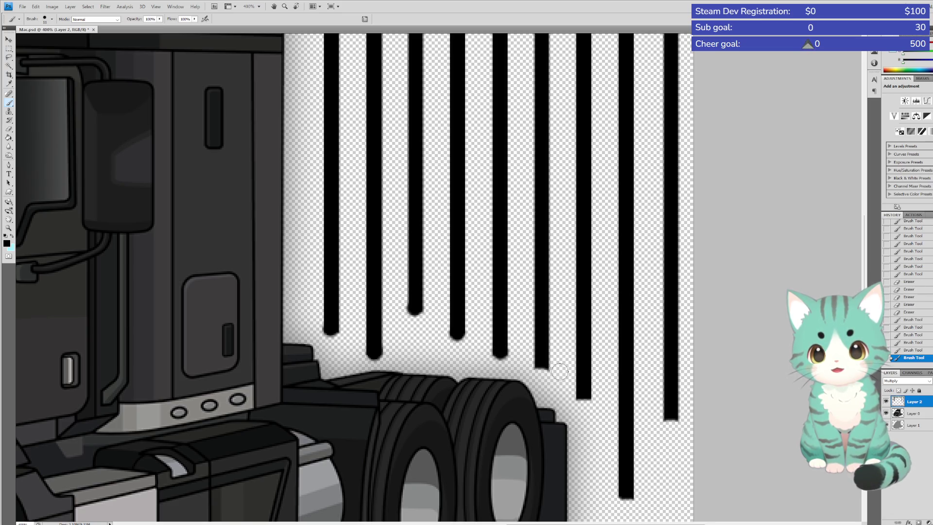
left_click(541, 366)
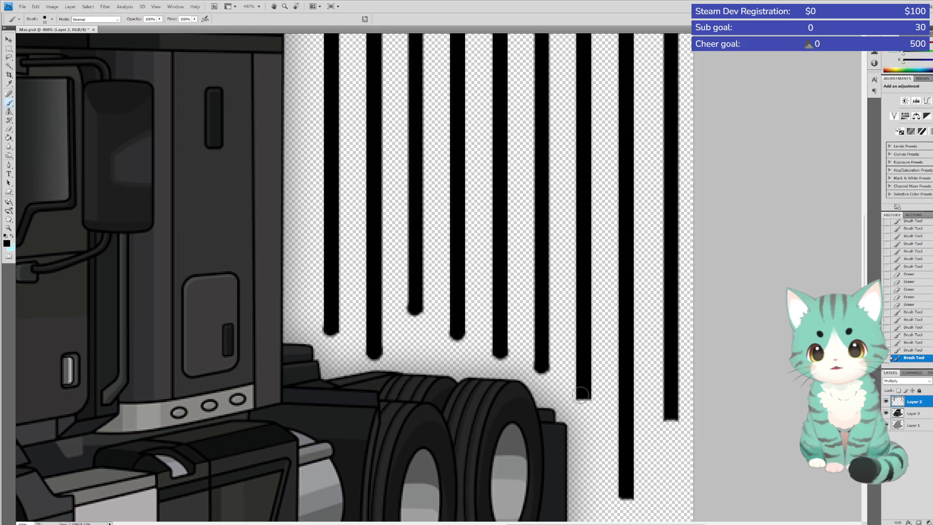
left_click(583, 397)
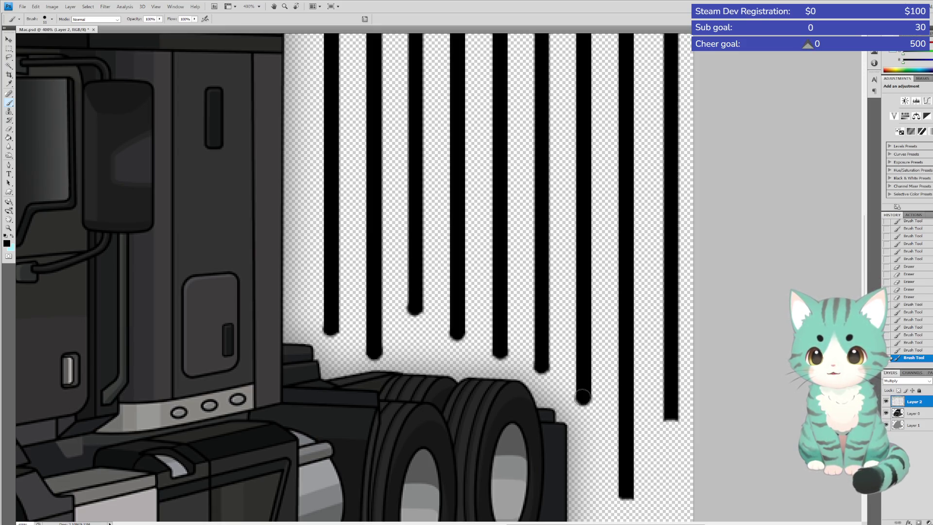
left_click(625, 493)
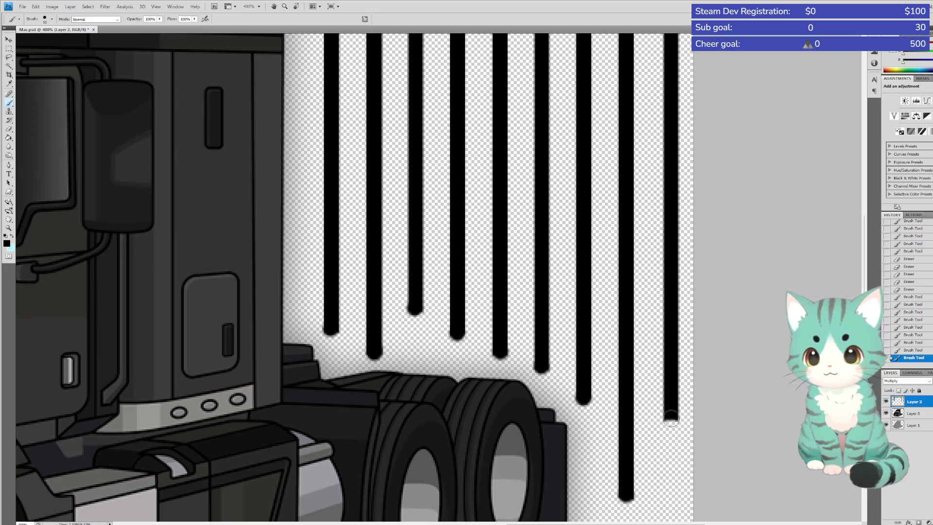
left_click(671, 419)
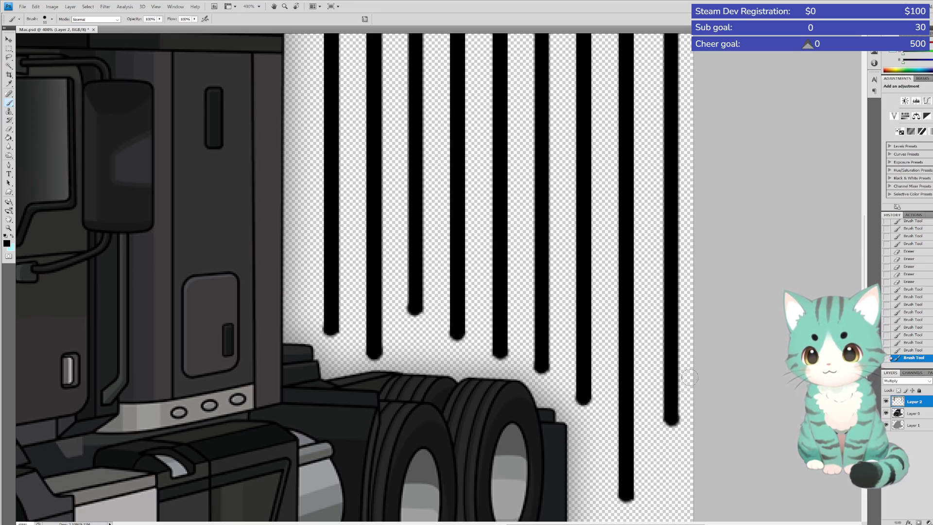
scroll(532, 306, "down", 1)
scroll(532, 306, "down", 1)
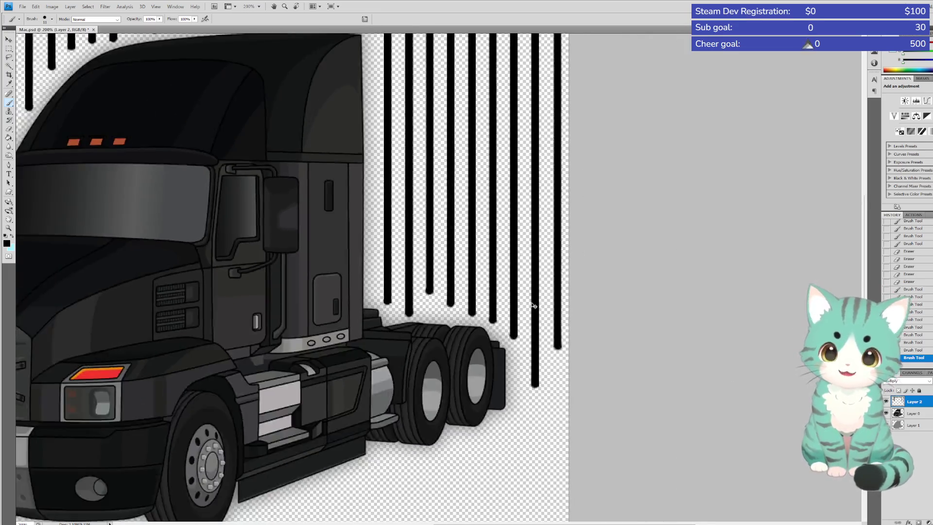
Lighten the drip stripes on Layer 2 from black to dark grey via Hue/Saturation
scroll(532, 306, "down", 1)
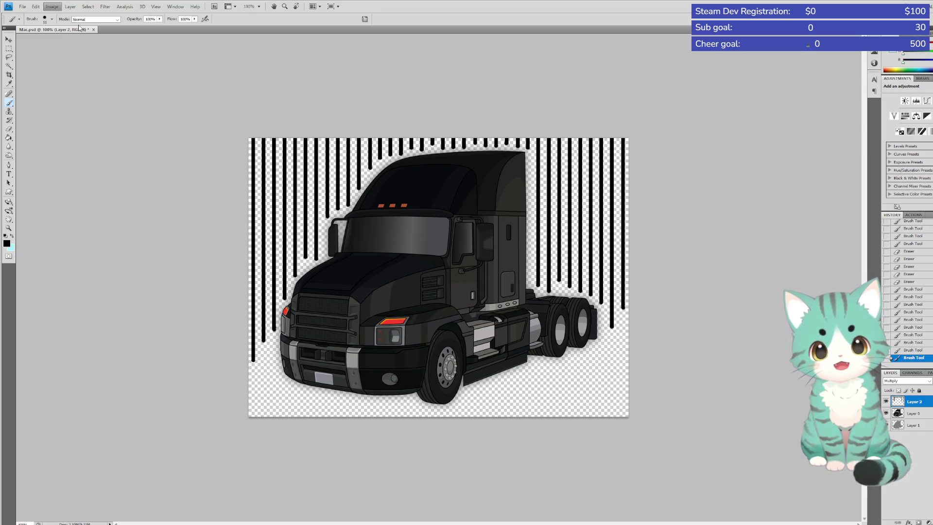
key("i")
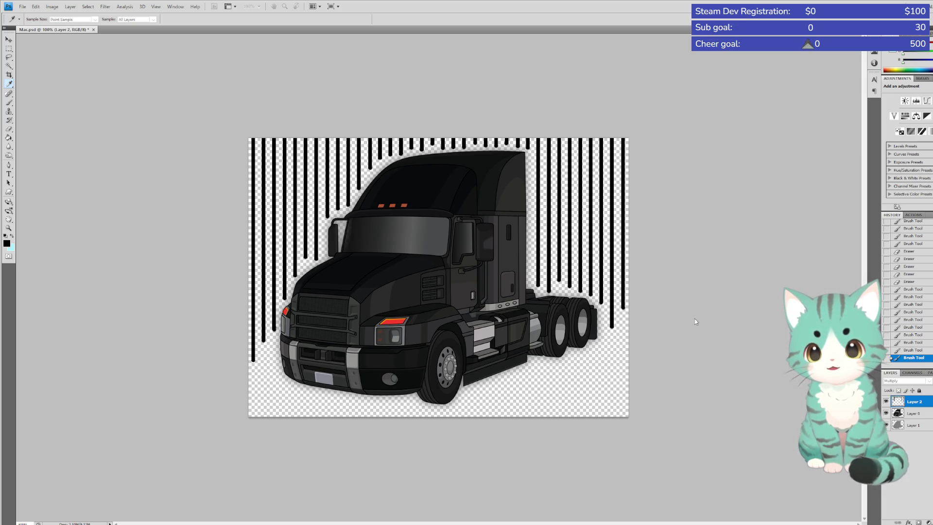
key("b")
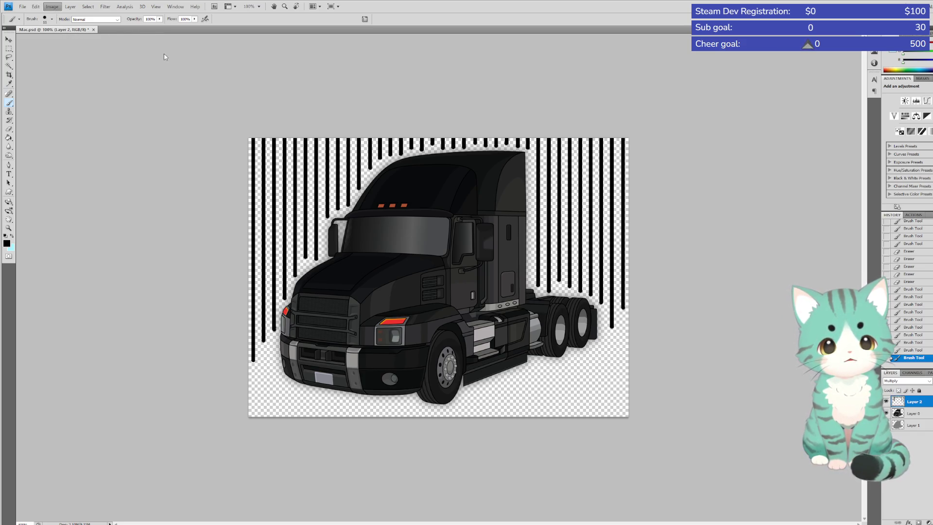
key("i")
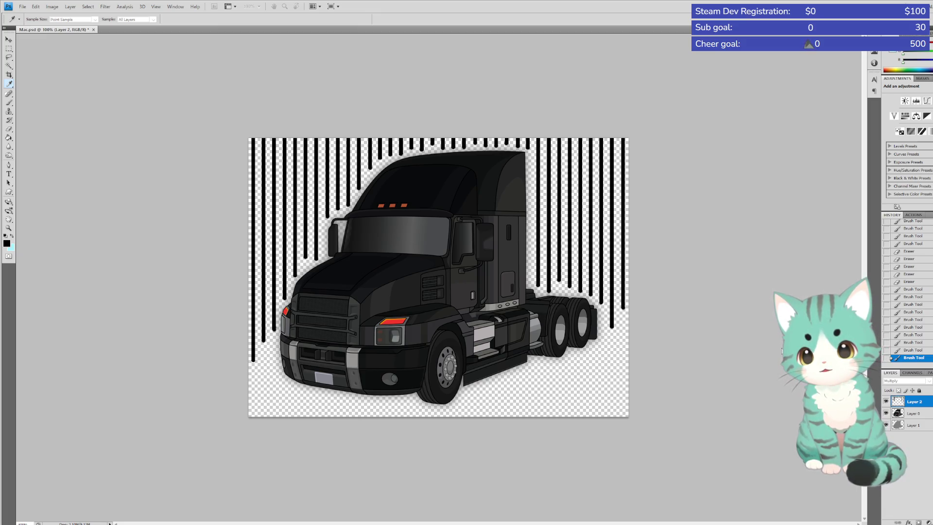
key("3")
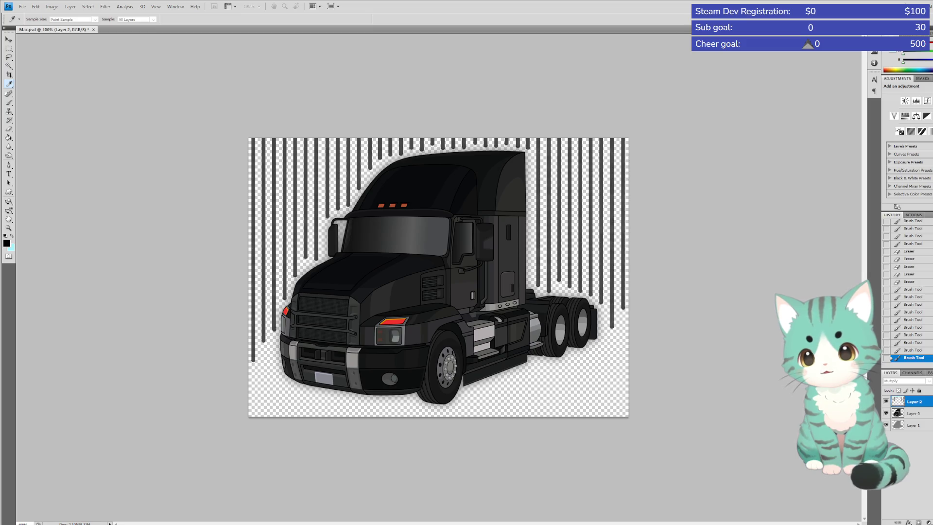
key("6")
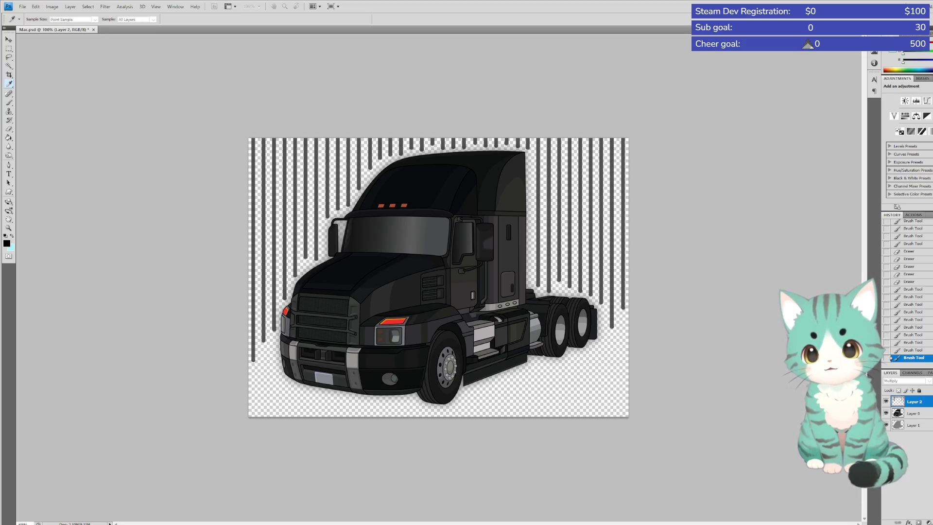
key("b")
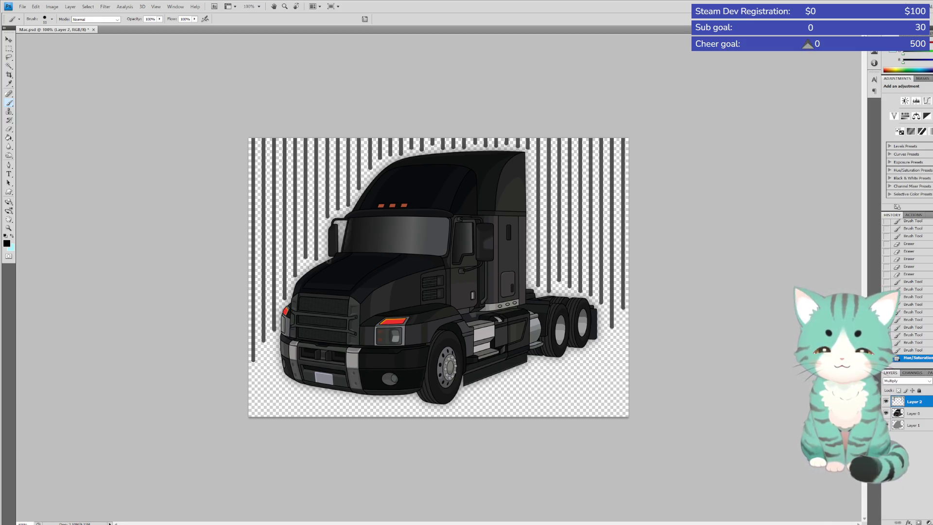
Select the truck on Layer 0 by inverting a Magic Wand background pick, then add Layer 3
left_click(912, 414)
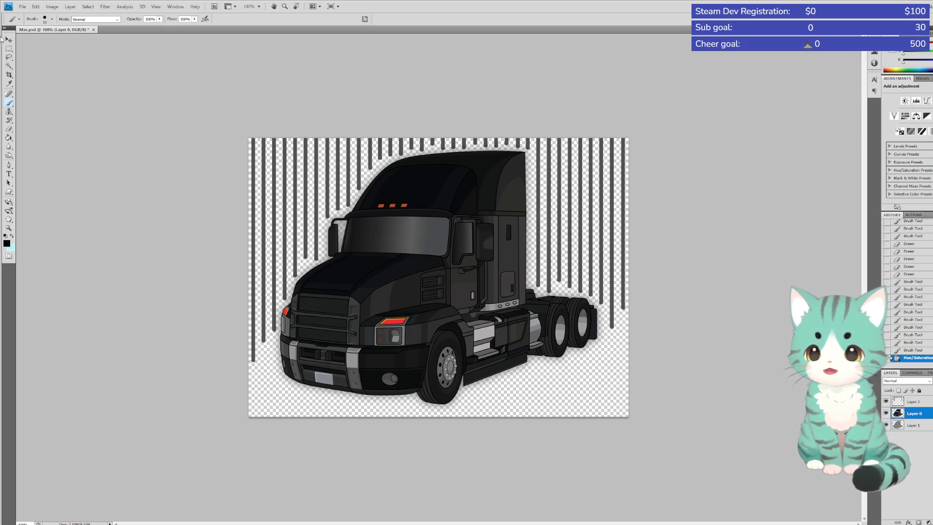
left_click(8, 66)
left_click(278, 242)
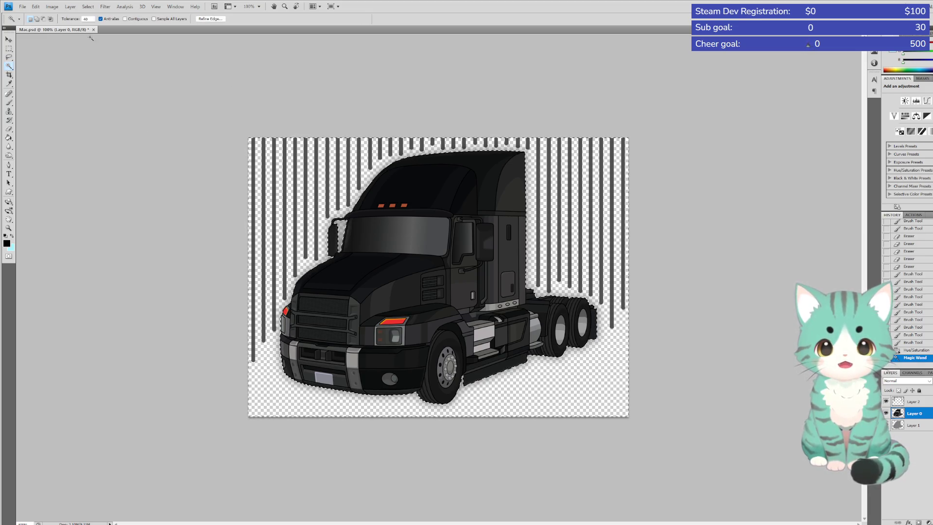
left_click(88, 6)
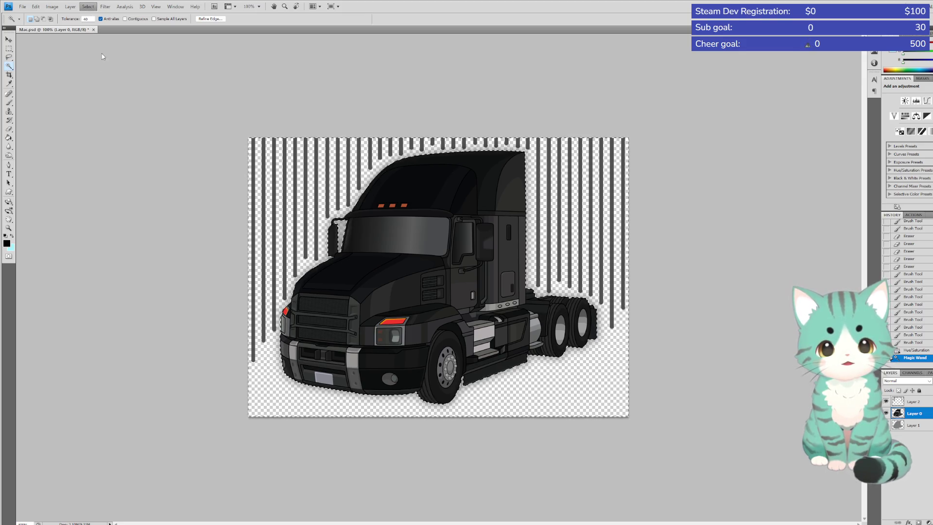
left_click(98, 34)
key("ctrl+shift+alt+n")
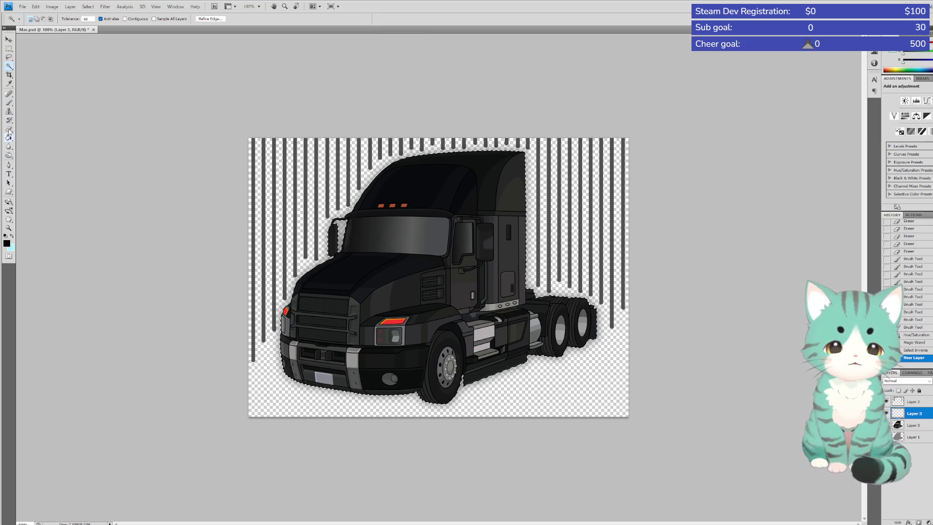
Brush dark shading across the upper cab on Layer 3, then deselect
left_click(8, 104)
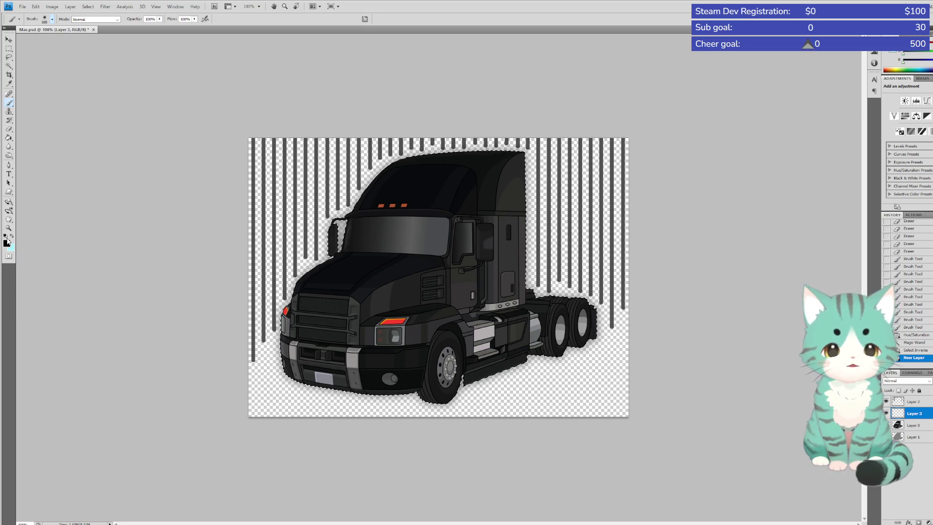
left_click(315, 226)
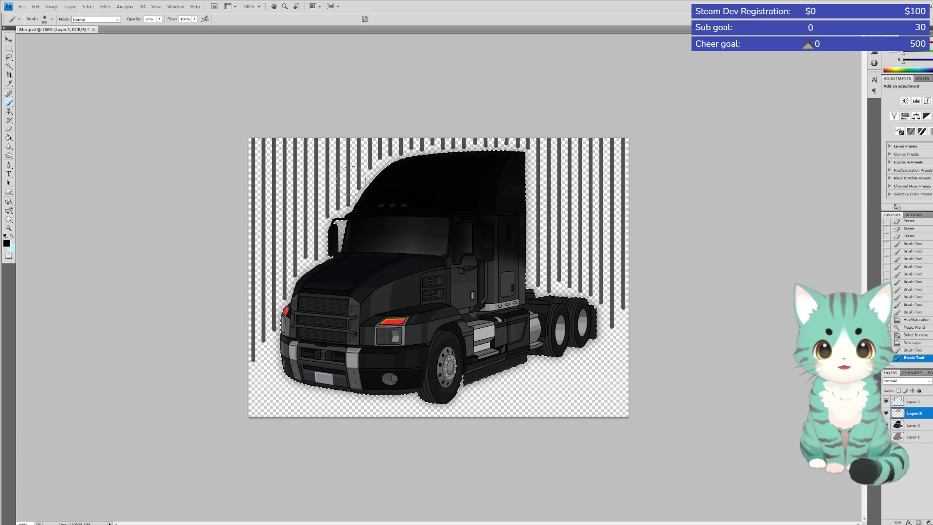
left_click_drag(508, 176, 513, 195)
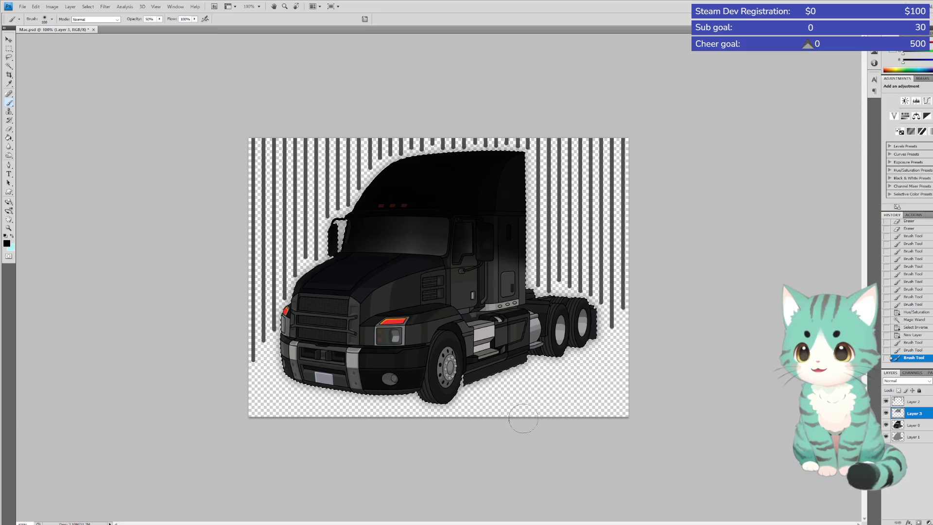
key("alt")
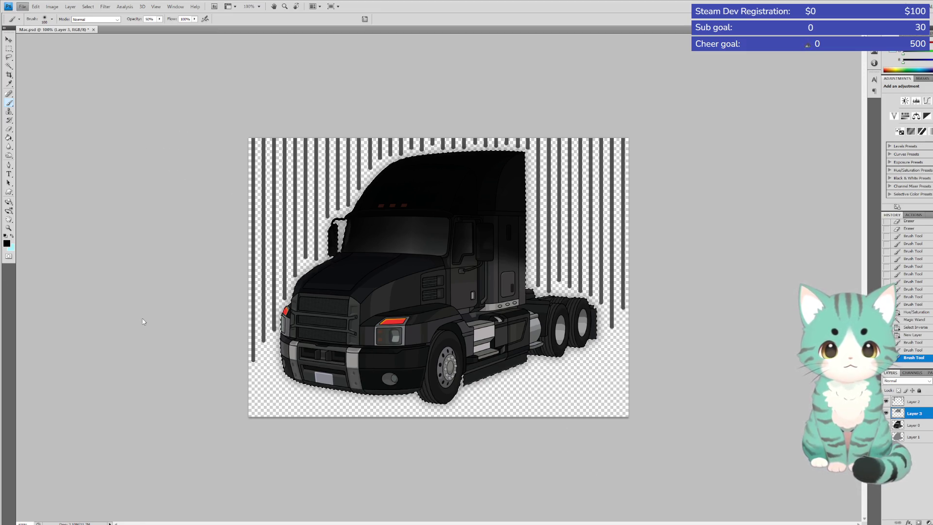
key("ctrl+d")
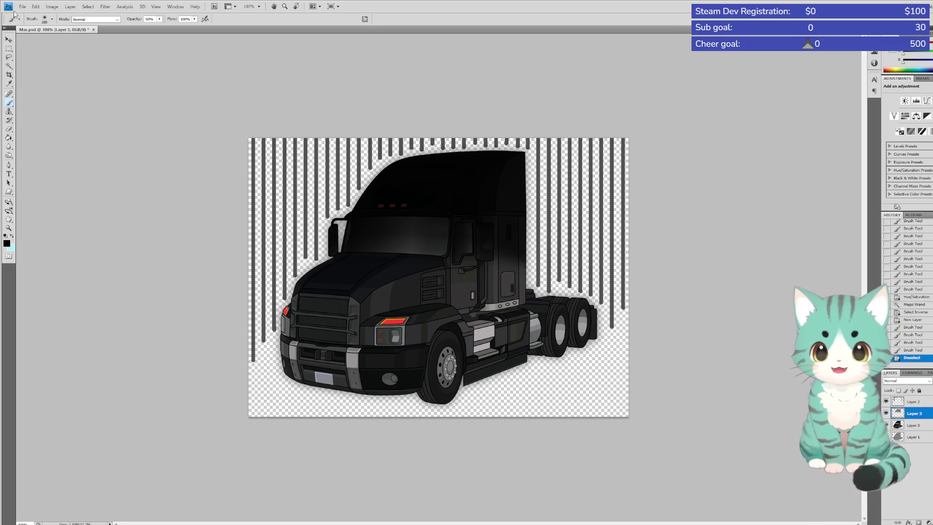
key("alt")
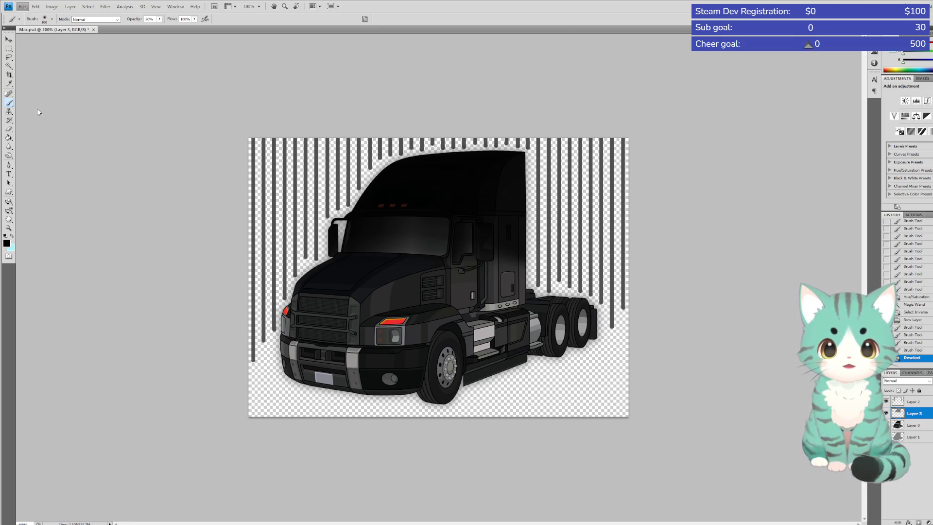
key("alt")
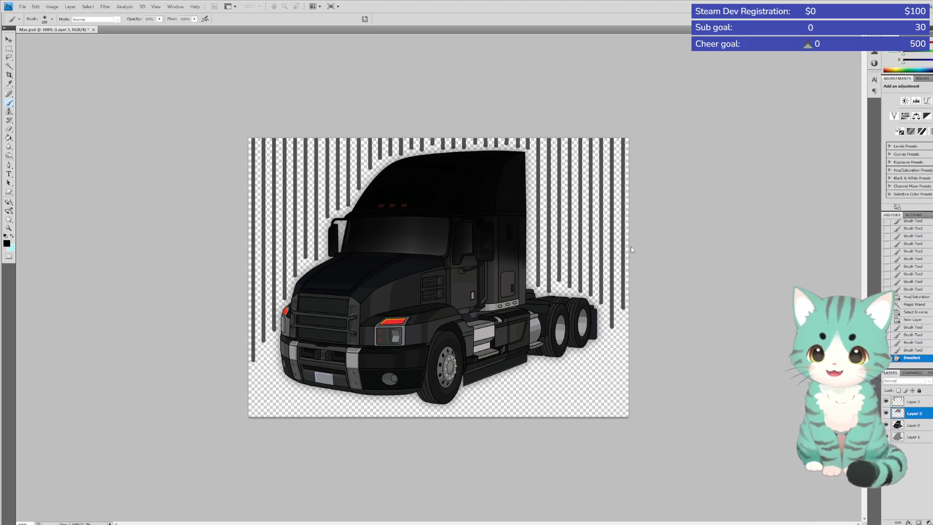
left_click(654, 260)
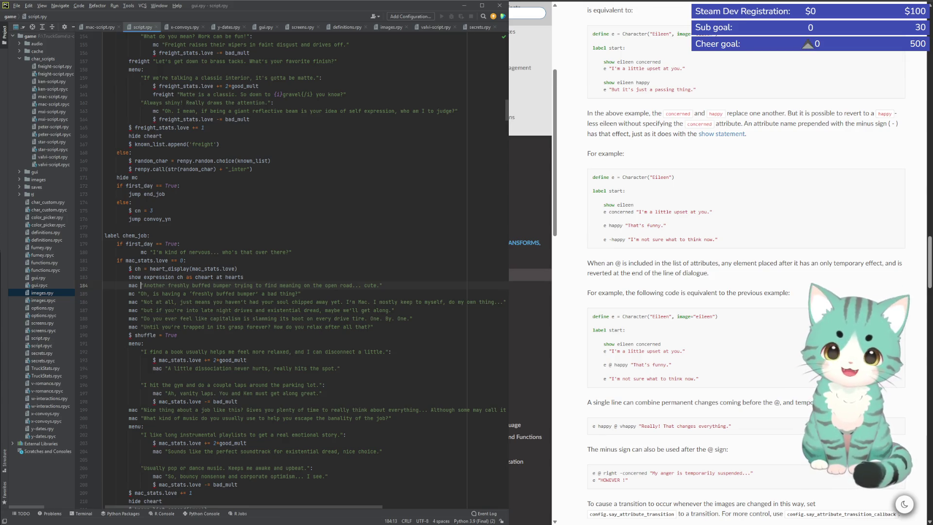
Add 'gloom' after 'mac' on line 184 of script.rpy, then move to the next dialogue line
type("gloom")
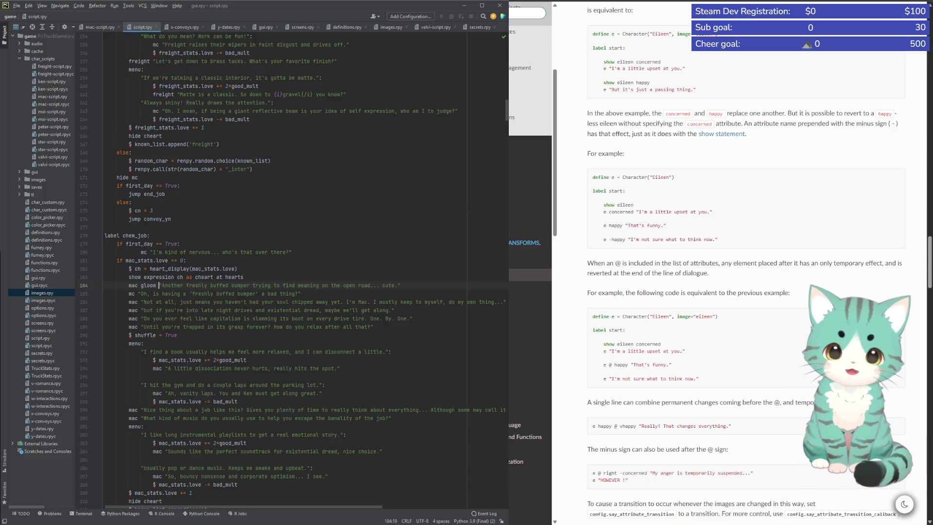
left_click(200, 302)
scroll(195, 287, "down", 3)
scroll(185, 260, "down", 4)
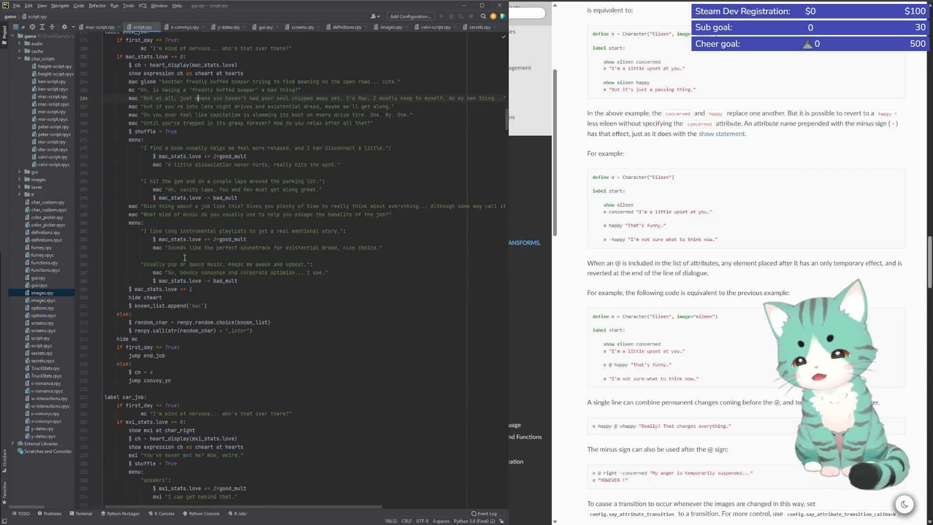
scroll(182, 255, "down", 5)
scroll(175, 245, "down", 4)
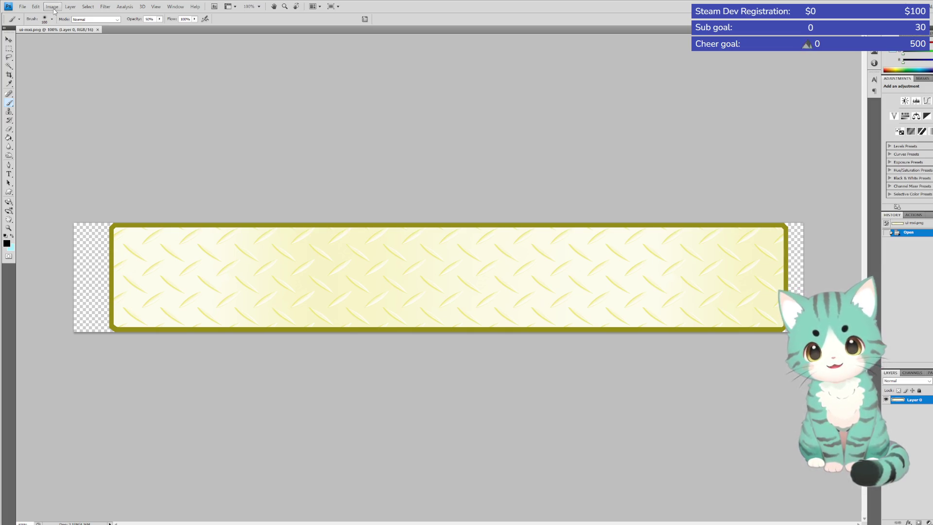
Shift the banner's hue with Hue/Saturation to peach with an orange border
left_click(54, 10)
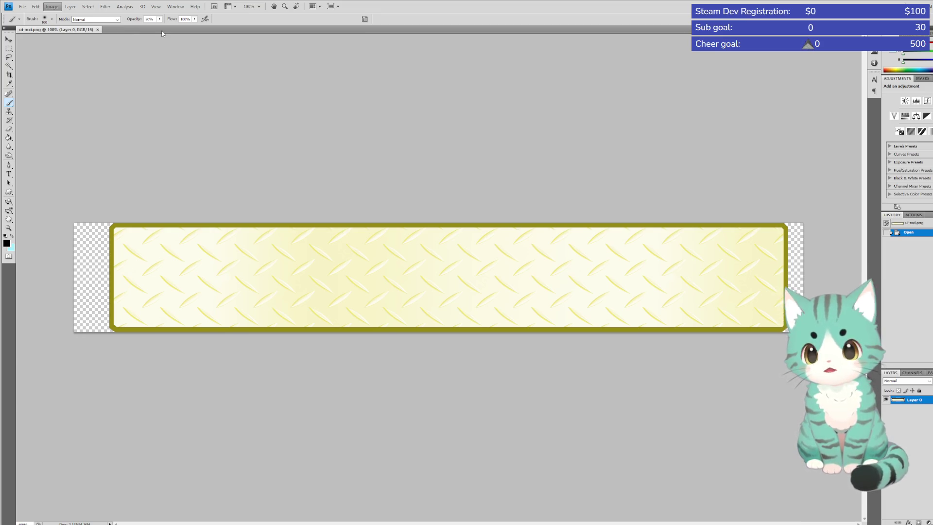
left_click(158, 70)
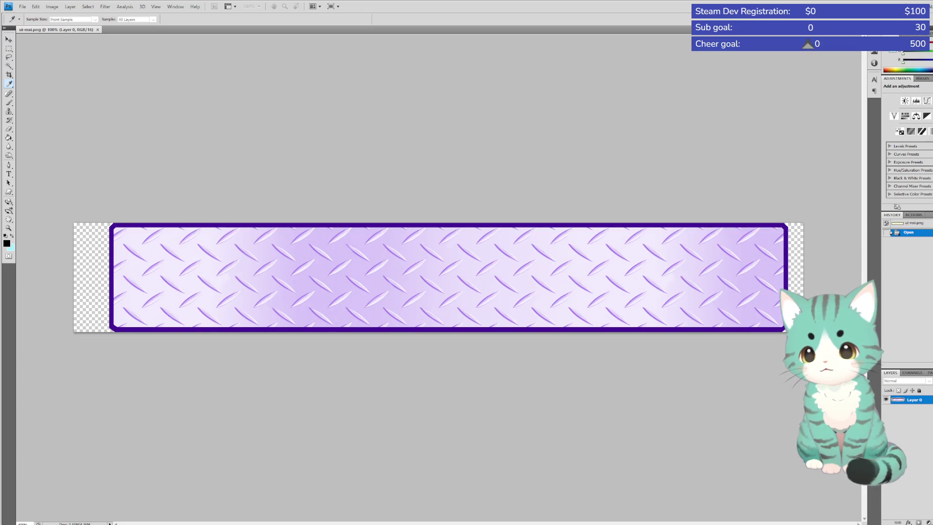
key("Escape")
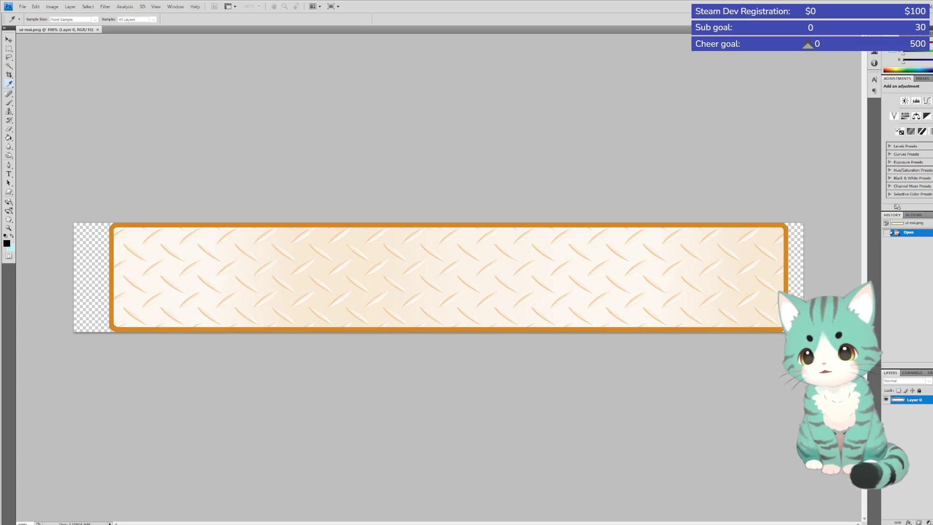
key("Return")
key("b")
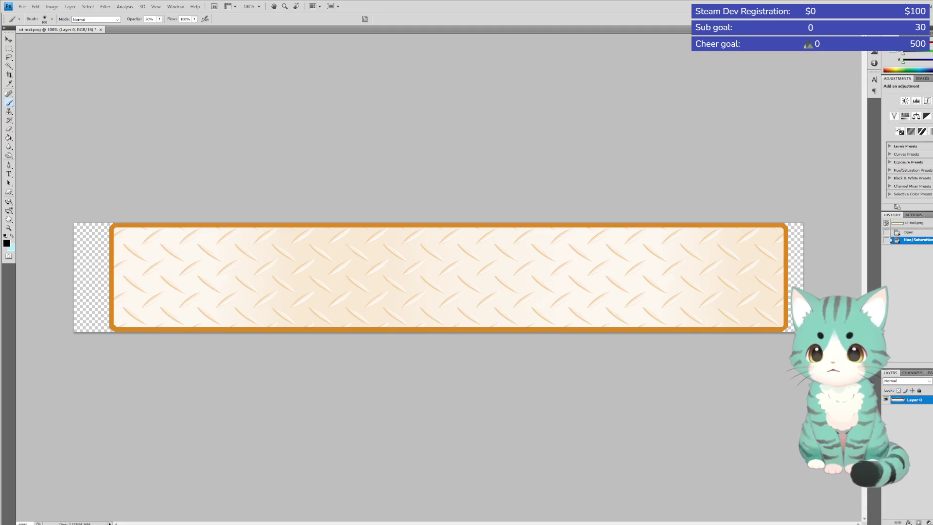
key("alt")
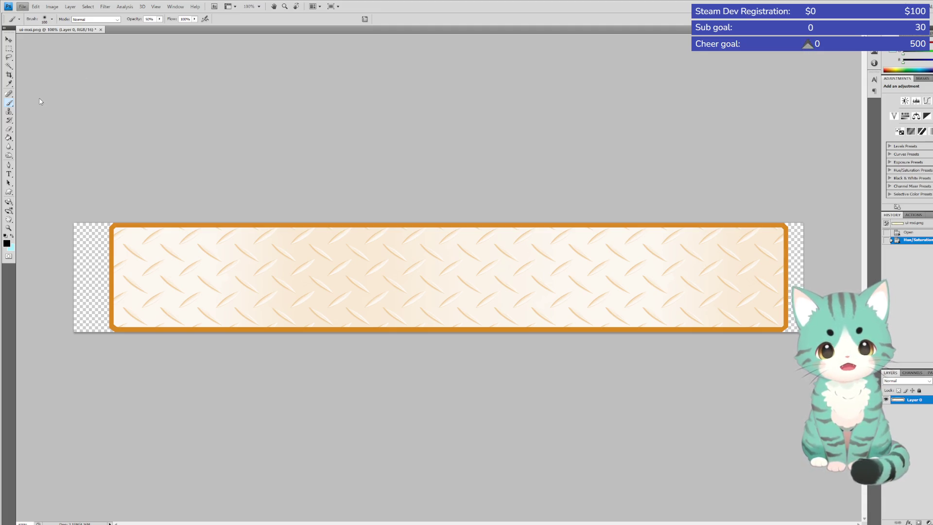
Leave the finished peach banner and bring PyCharm back, showing script.rpy's car_job label
key("Escape")
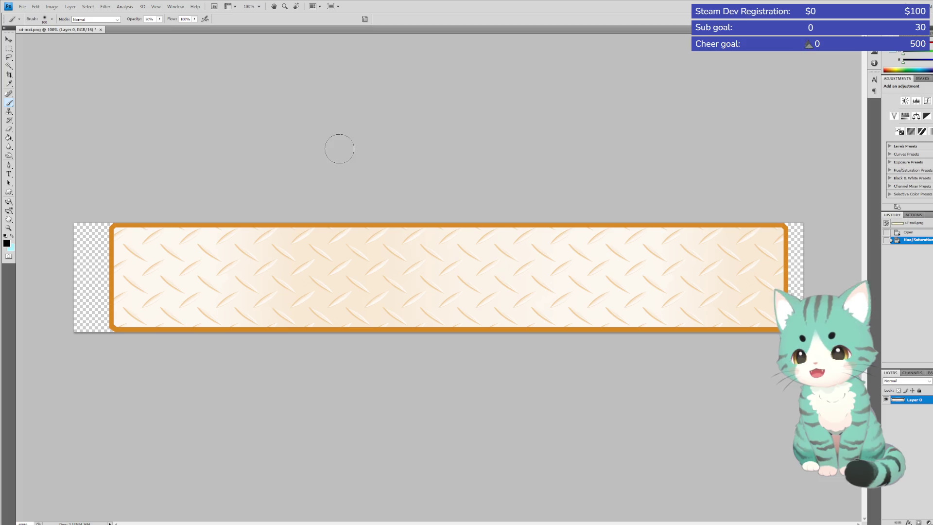
left_click(323, 133)
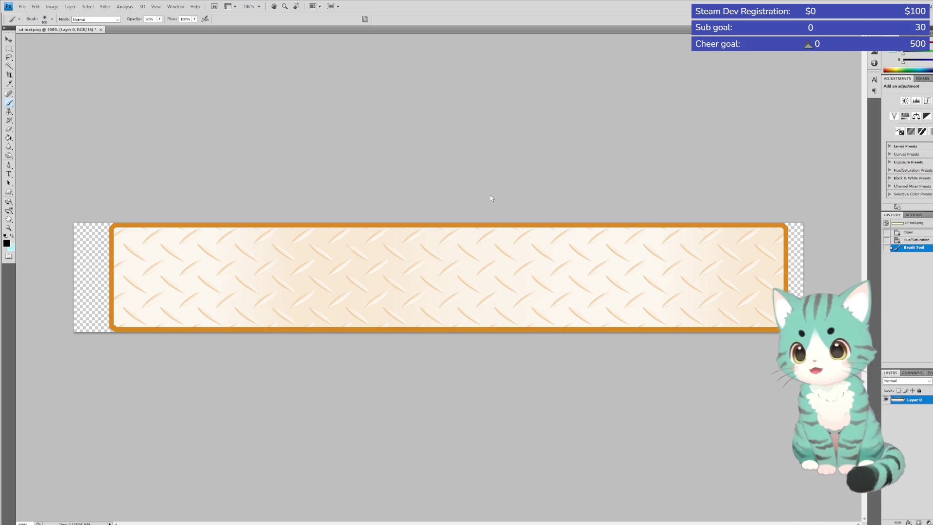
key("alt+Tab")
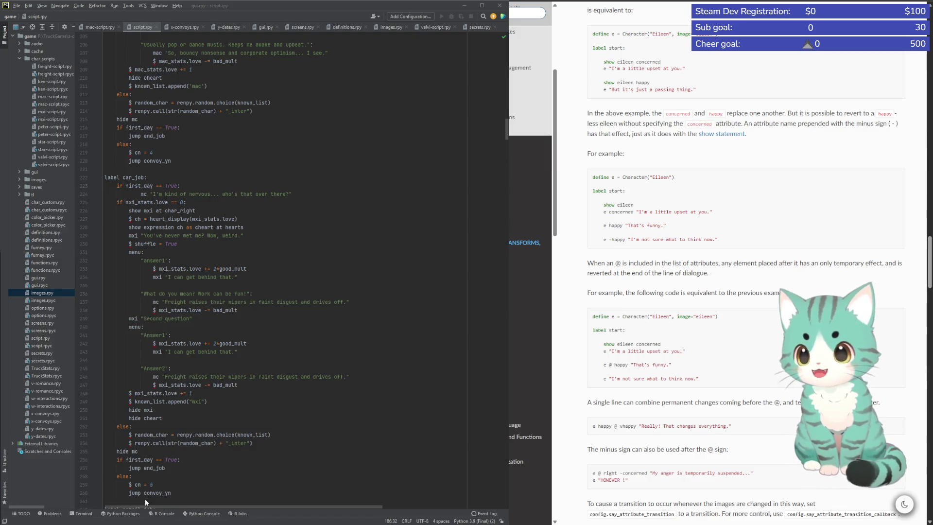
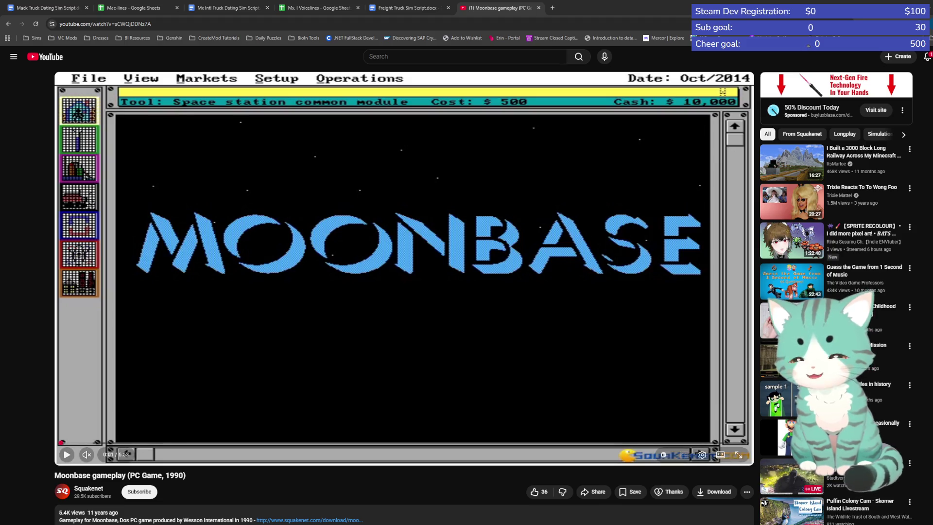
Play the Moonbase gameplay video and skip ahead through it to the late base around 5:36
left_click(67, 455)
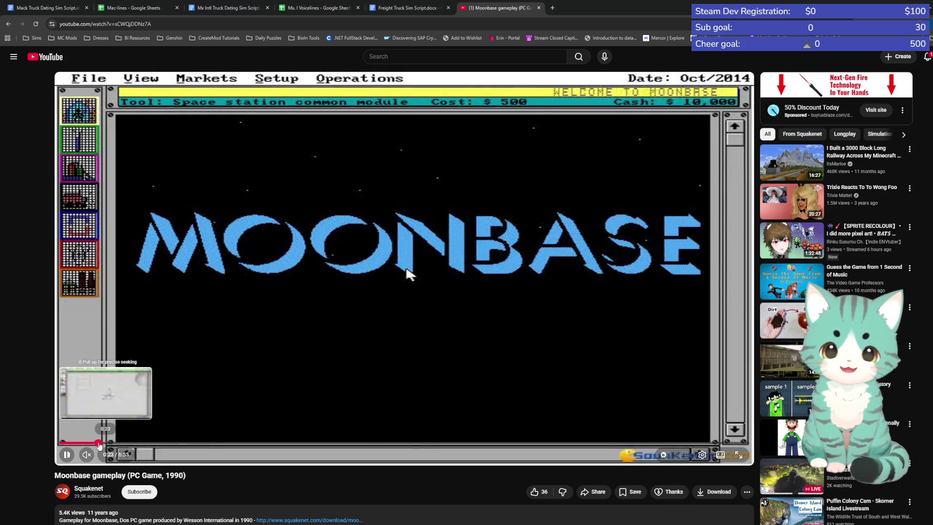
left_click(99, 443)
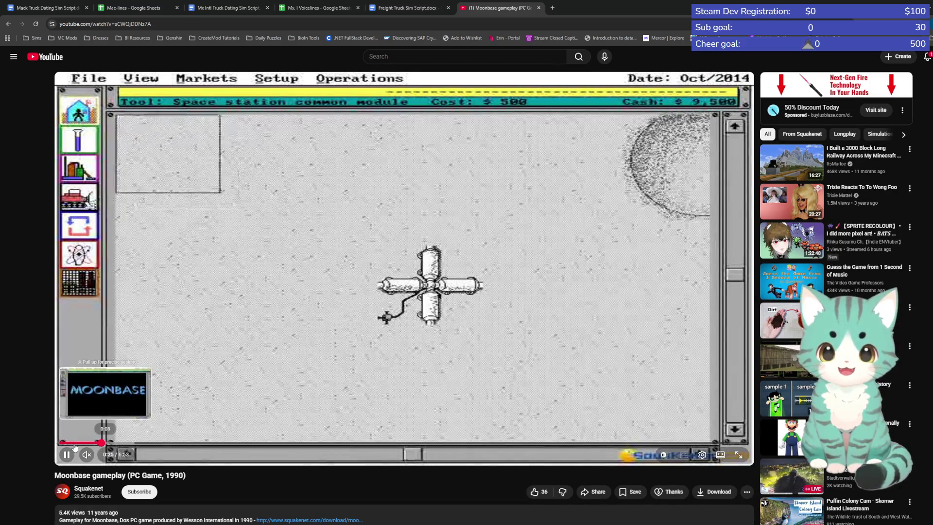
left_click(85, 443)
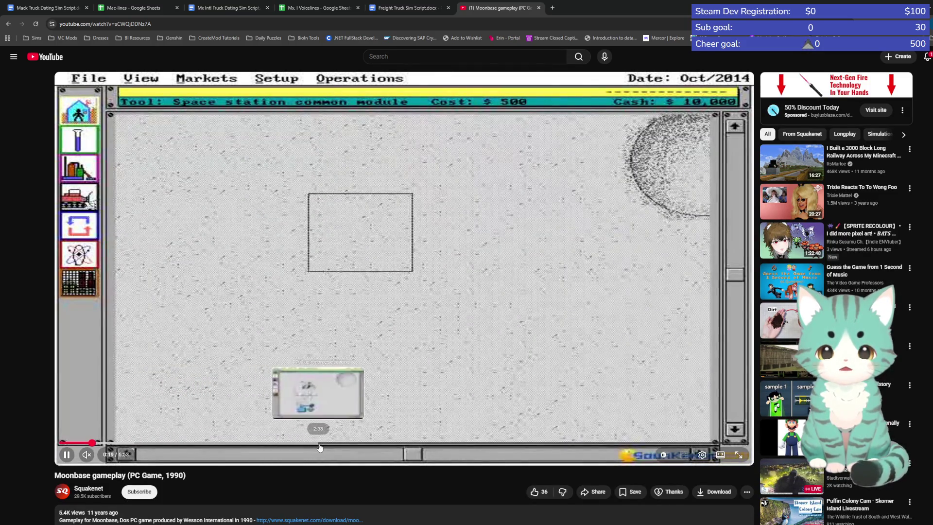
left_click(339, 448)
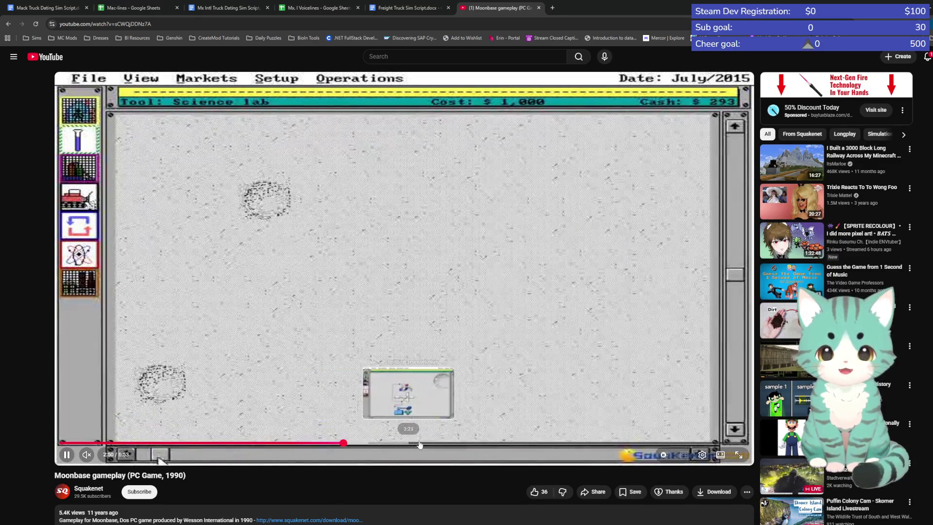
left_click(439, 444)
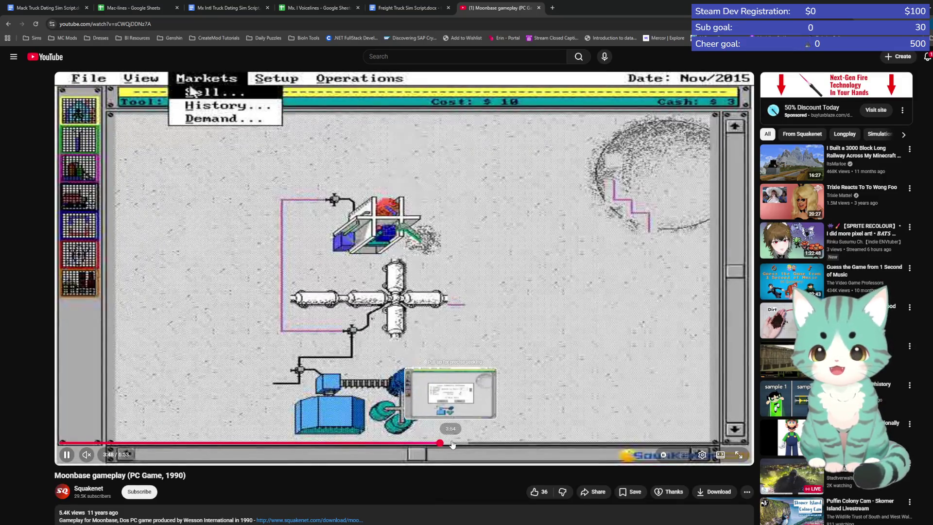
left_click(452, 444)
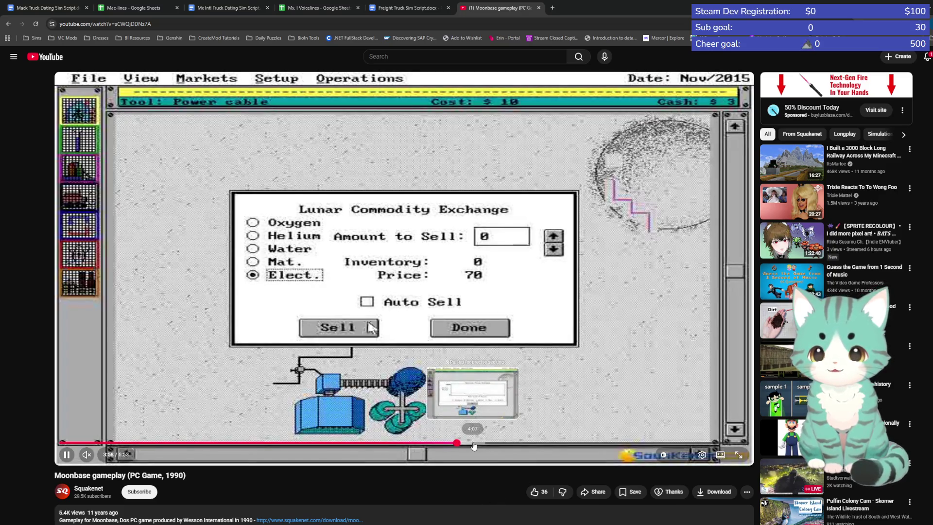
left_click(473, 444)
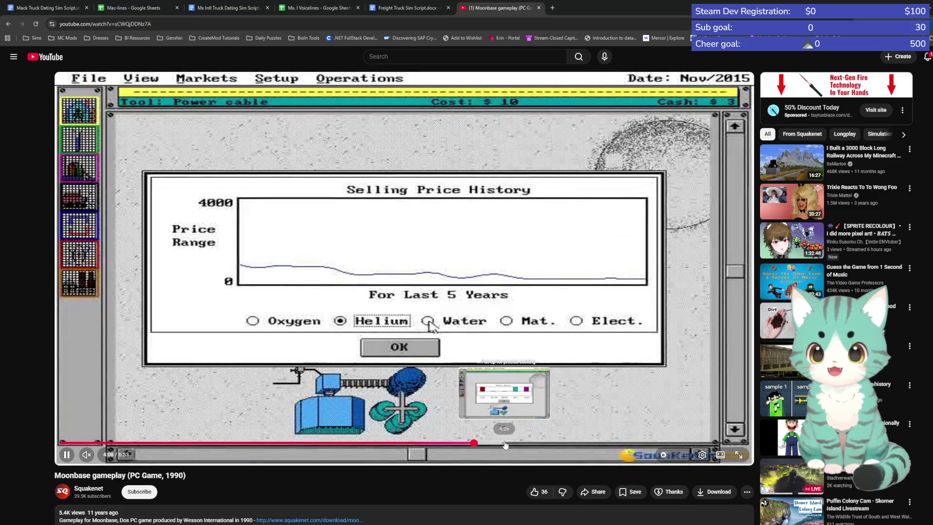
left_click(503, 444)
left_click(535, 444)
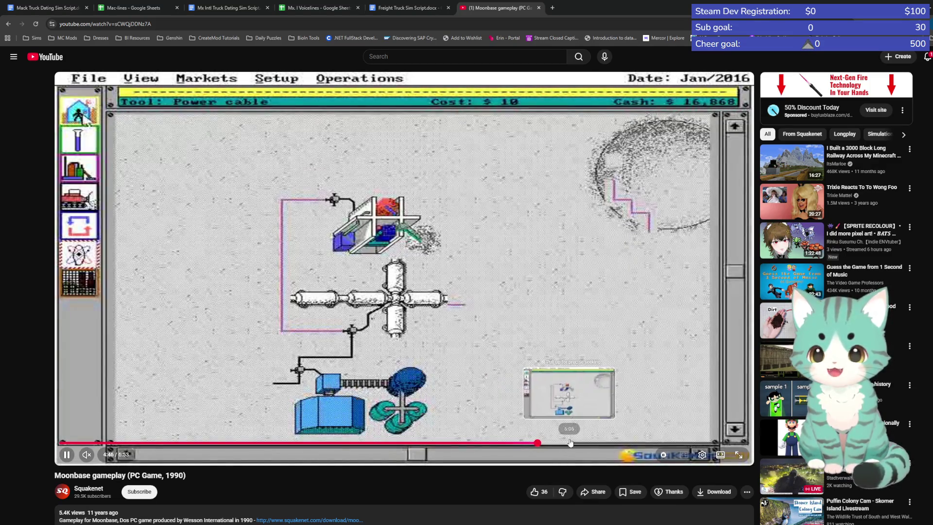
left_click(570, 443)
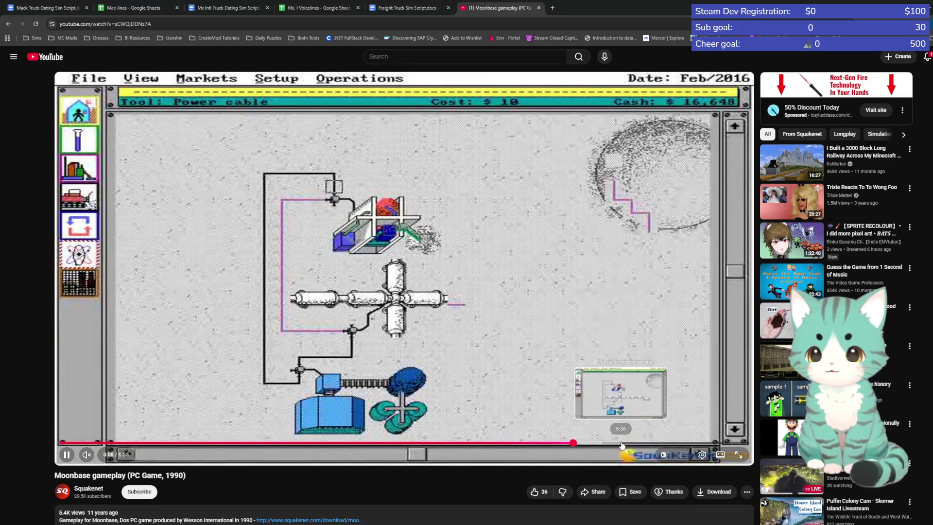
left_click(622, 444)
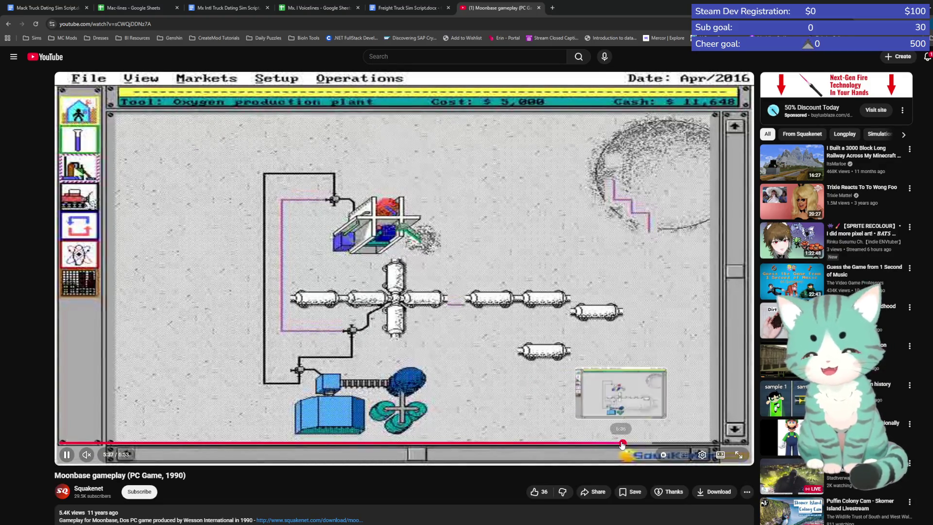
scroll(451, 452, "down", 2)
Scroll down through the video's comments and back up again
scroll(447, 447, "down", 3)
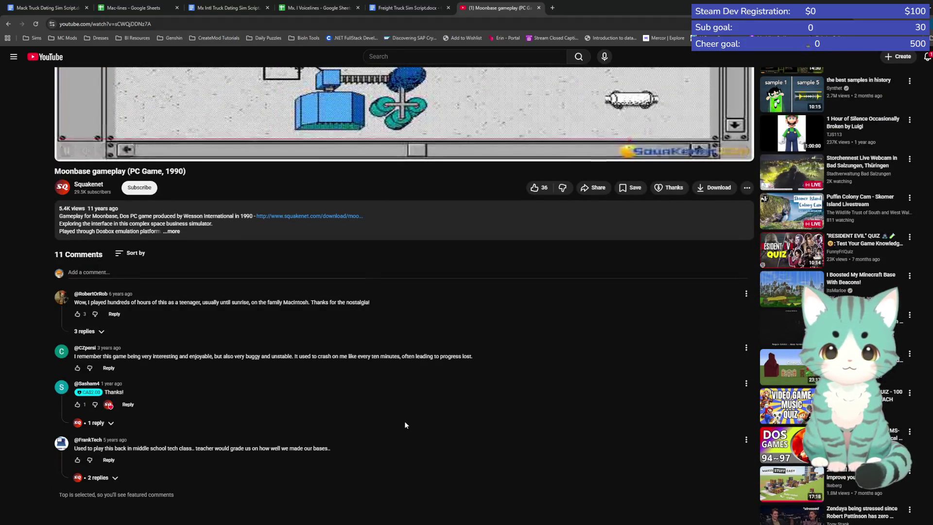
scroll(404, 423, "down", 1)
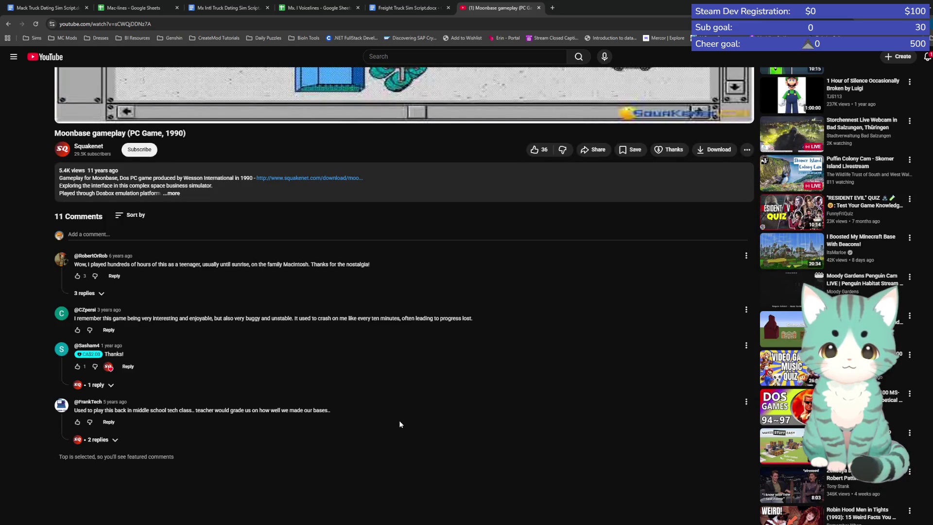
scroll(384, 408, "up", 2)
scroll(369, 413, "up", 3)
scroll(362, 414, "up", 2)
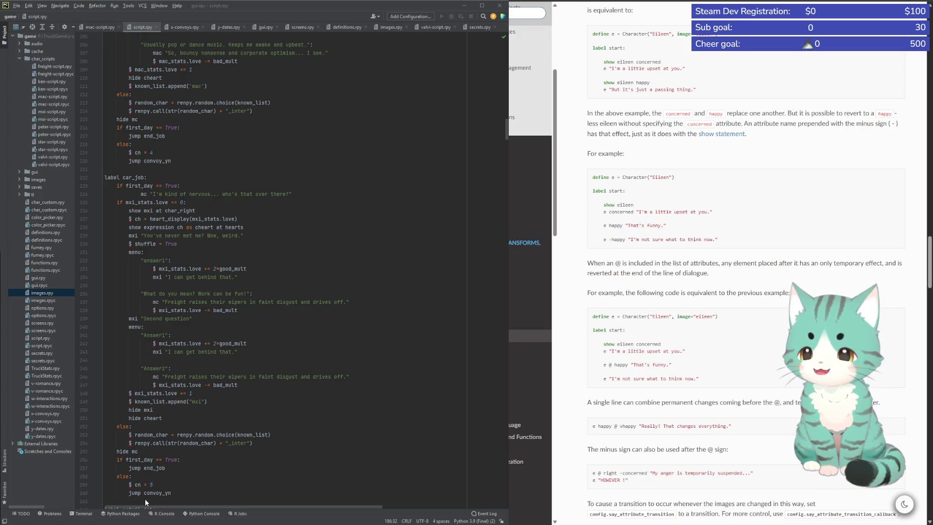
Look over definitions.rpy and then images.rpy
left_click(273, 276)
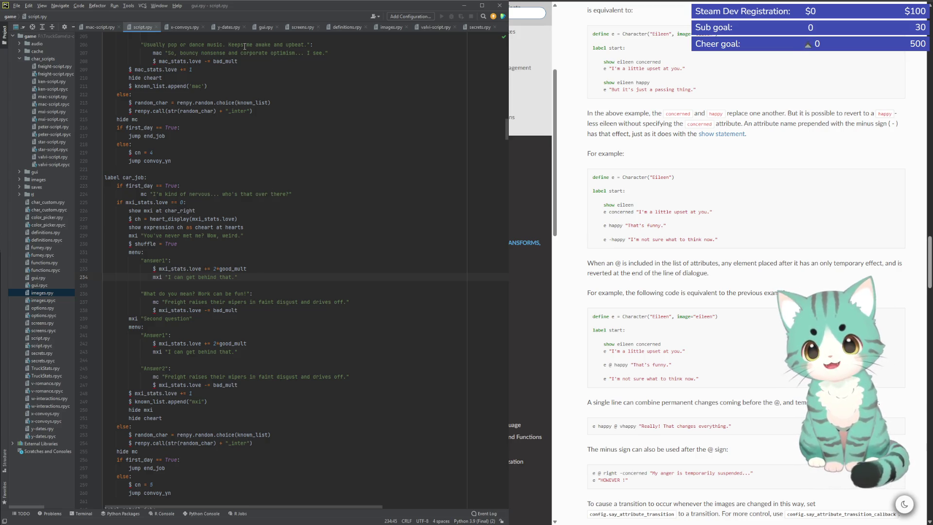
left_click(346, 28)
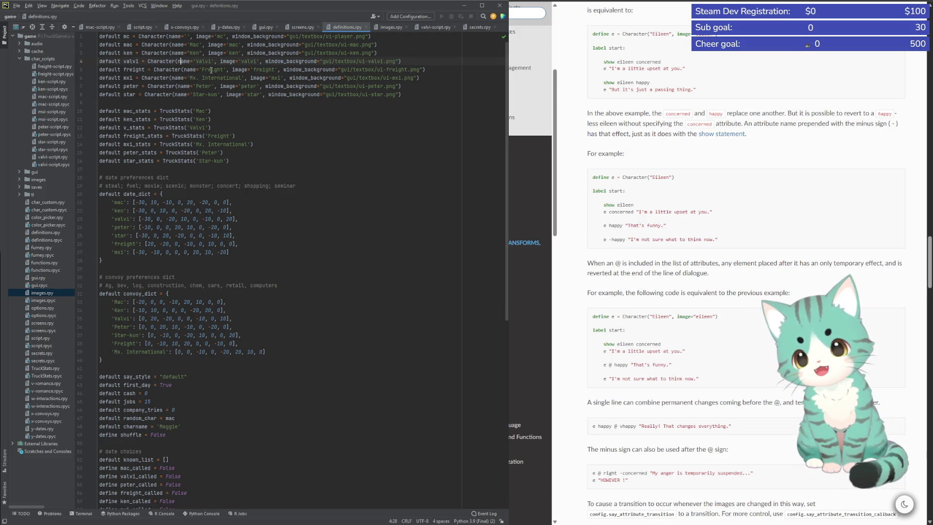
left_click(389, 27)
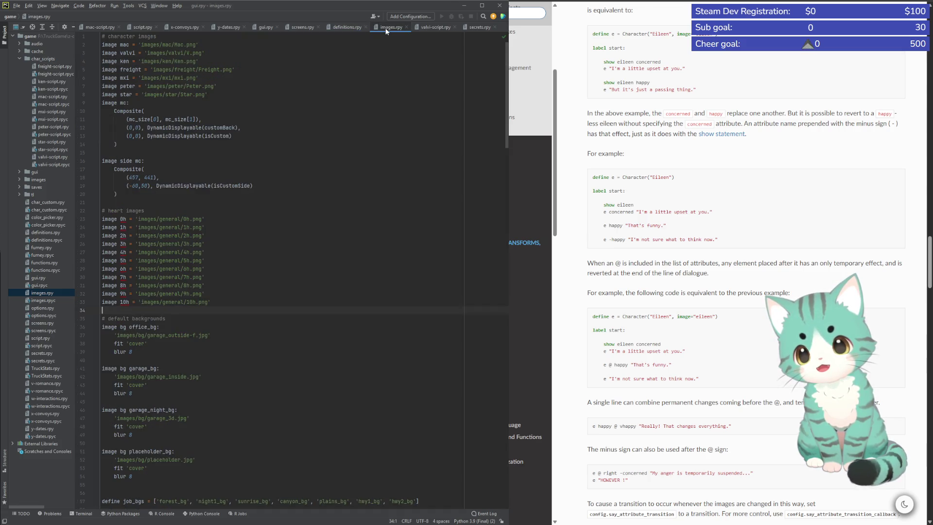
scroll(358, 265, "down", 5)
scroll(359, 264, "up", 5)
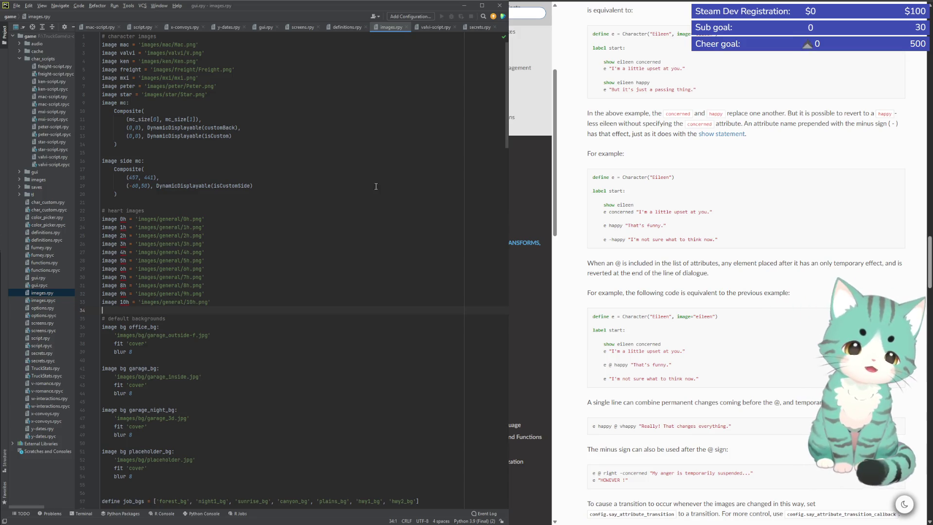
Scroll through gui.rpy, then return to definitions.rpy at line 4
left_click(266, 27)
scroll(320, 321, "down", 5)
scroll(331, 324, "down", 10)
scroll(346, 328, "down", 10)
scroll(359, 332, "down", 10)
scroll(376, 336, "down", 10)
scroll(376, 336, "down", 15)
scroll(381, 341, "down", 15)
scroll(387, 346, "down", 10)
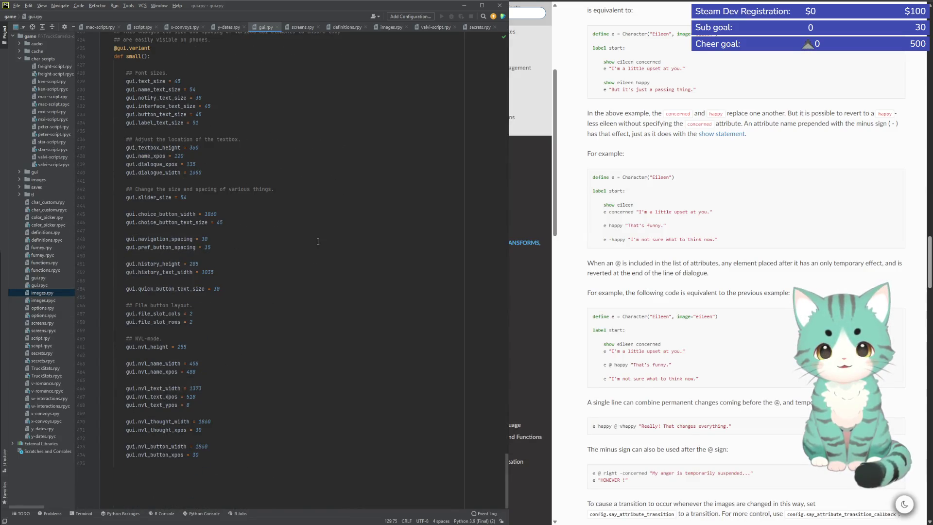
left_click(347, 27)
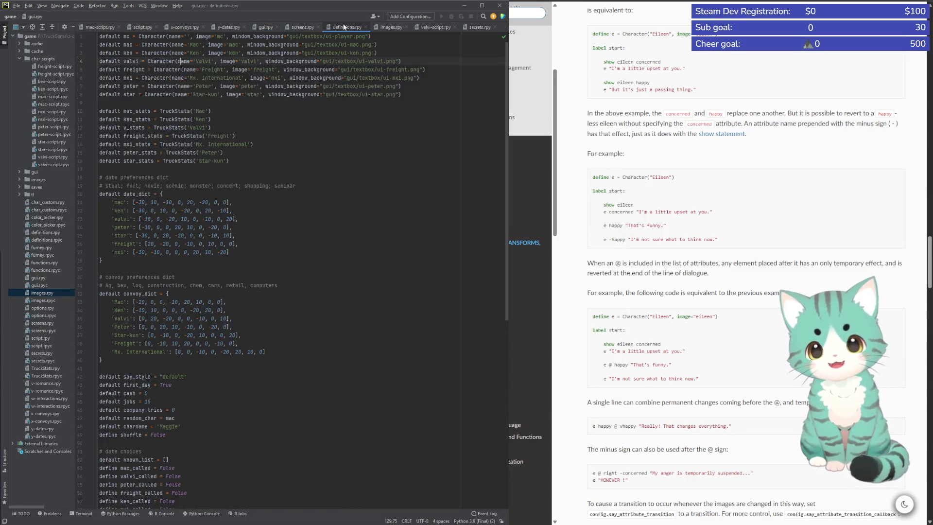
left_click(353, 62)
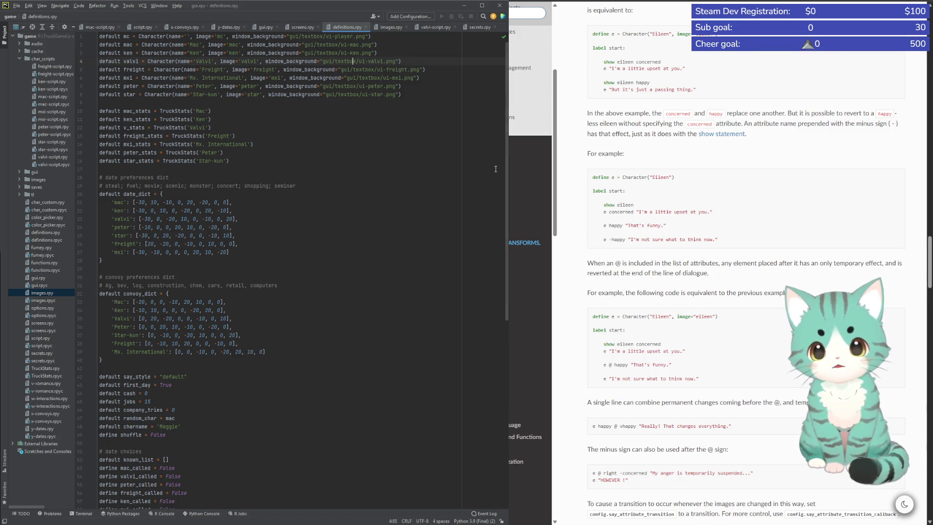
Duplicate the mxi Character definition and change its display name to 'Pitbull'
key("Home")
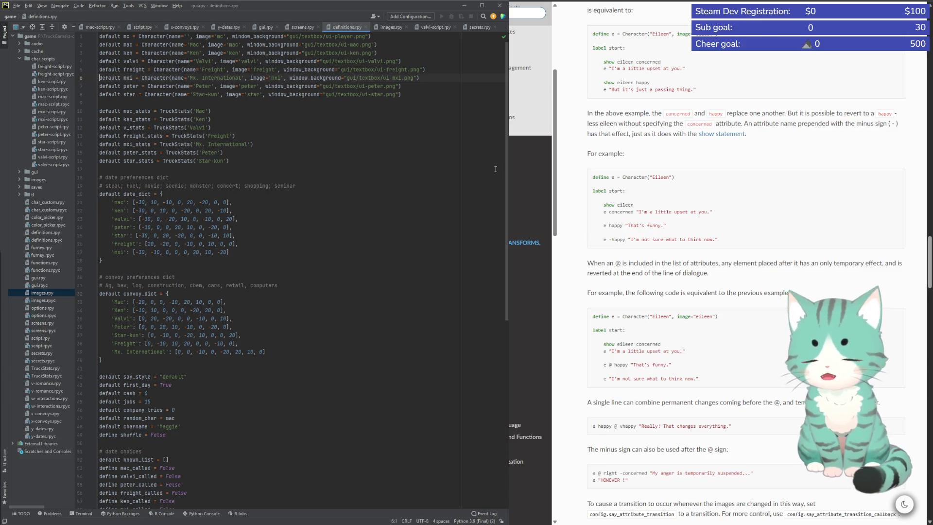
key("shift+End")
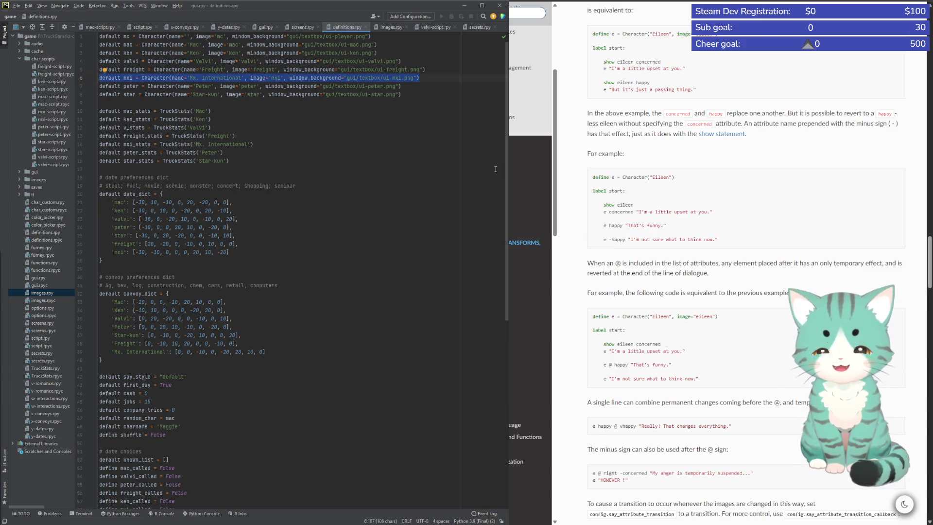
key("Escape")
key("ctrl+d")
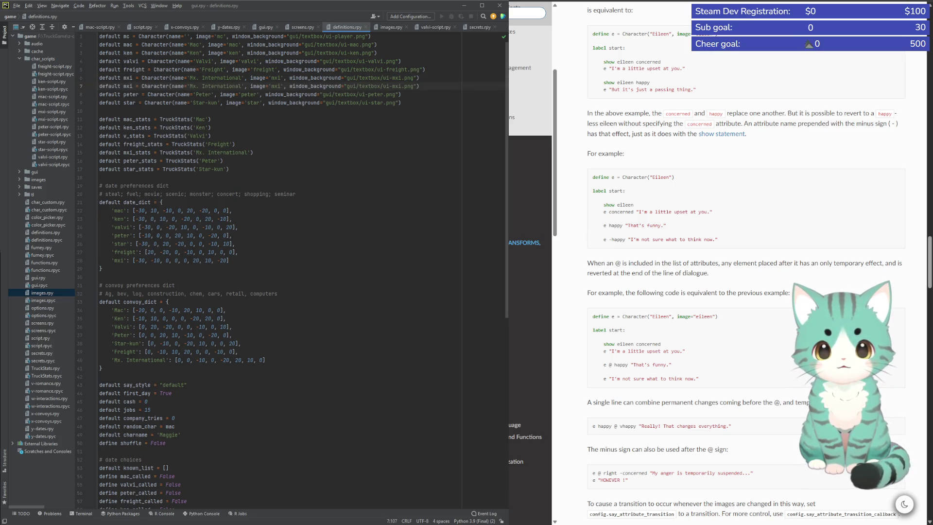
left_click(390, 86)
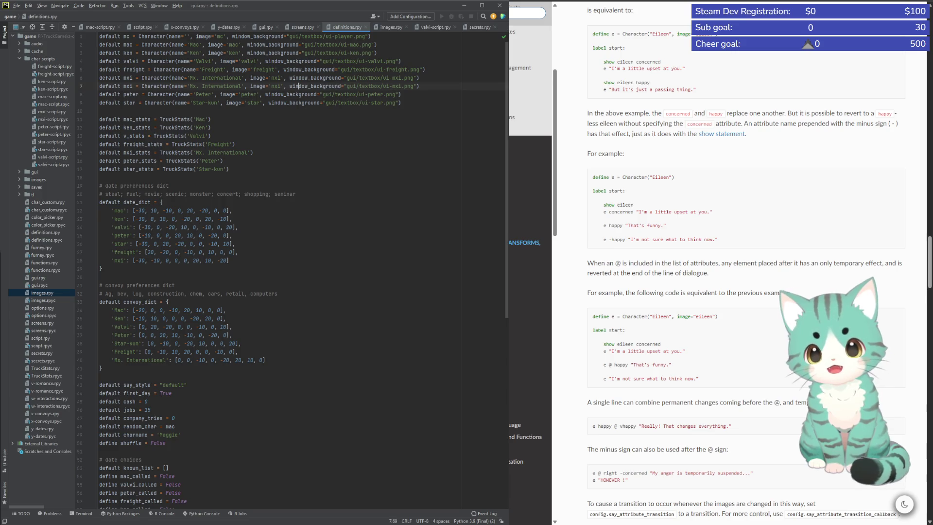
key("shift+Left")
key("shift+Left")
key("shift+Left")
type("Pitbull")
Rename the copied variable to pitbull and its textbox image to ui-pitbull.png
left_click(101, 86)
key("Right")
key("shift+Right")
key("shift+Right")
key("shift+Right")
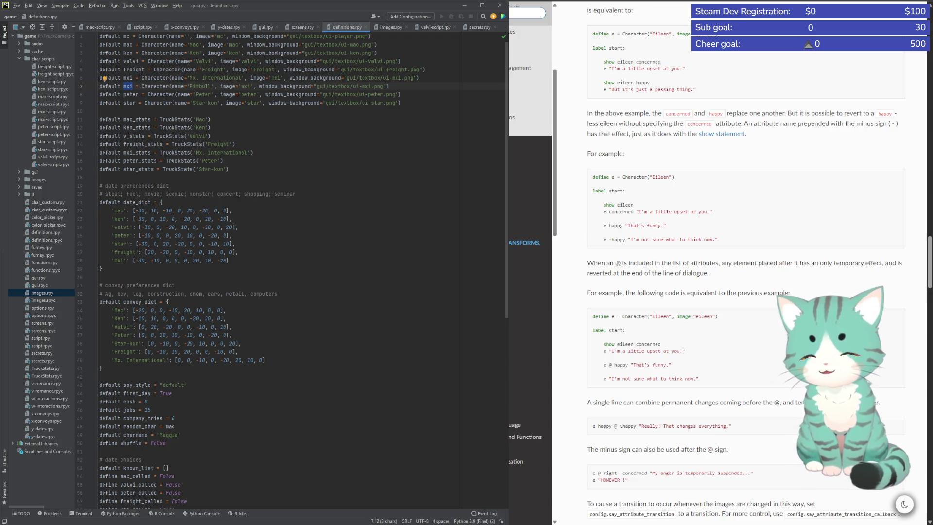
type("pitbull")
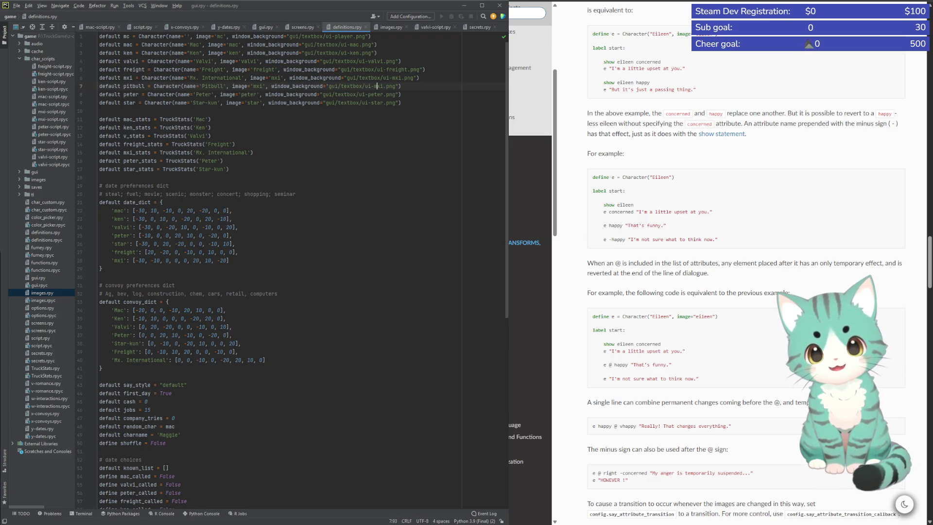
key("Left")
key("shift+Right")
key("shift+Right")
key("shift+Right")
type("pitbull")
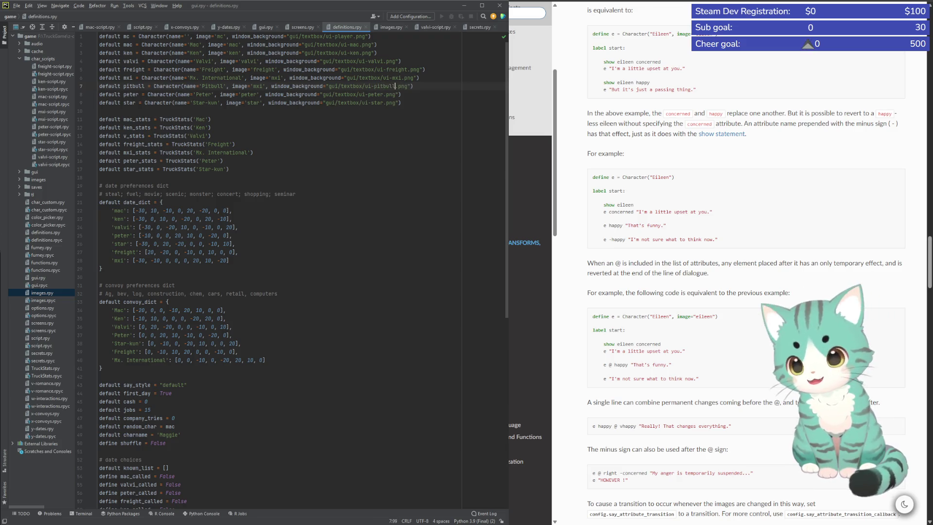
left_click(187, 77)
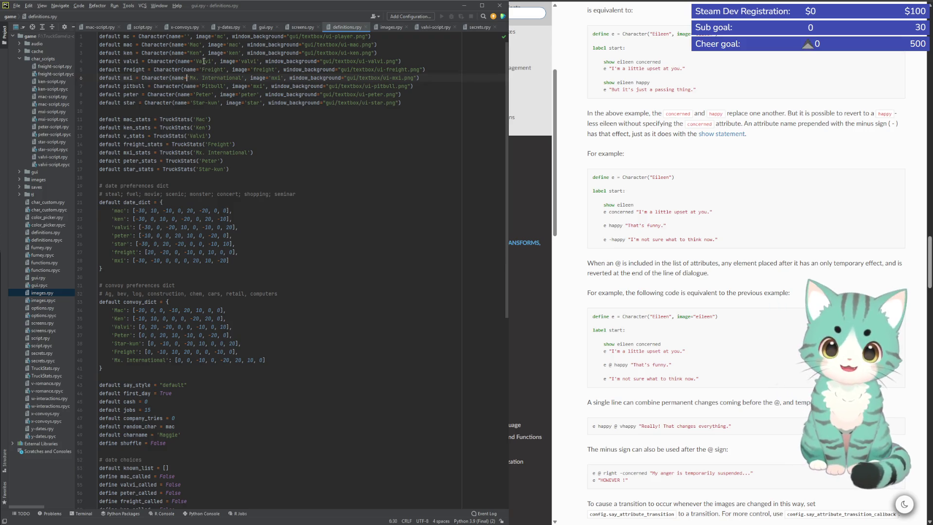
left_click(380, 28)
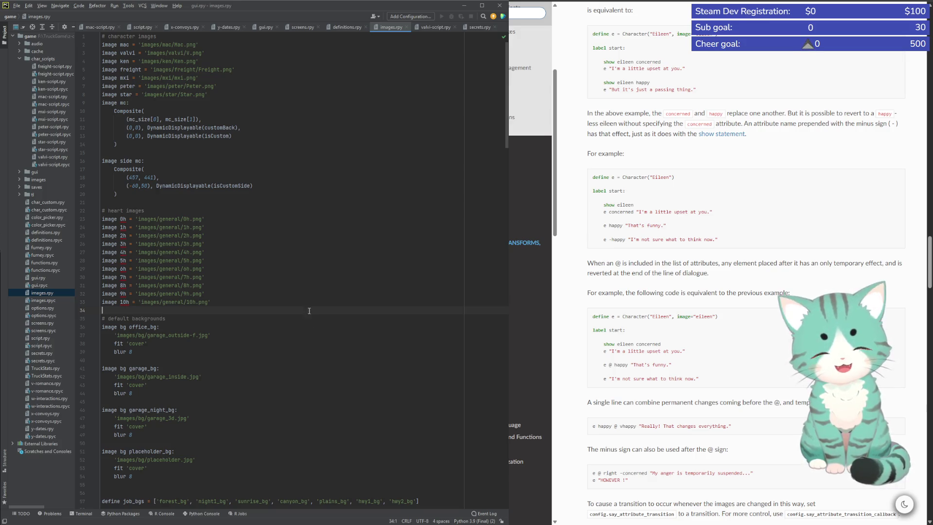
Duplicate the mxi image line in images.rpy as image pitbull using 'images/mxi/mxi.png'
left_click(162, 77)
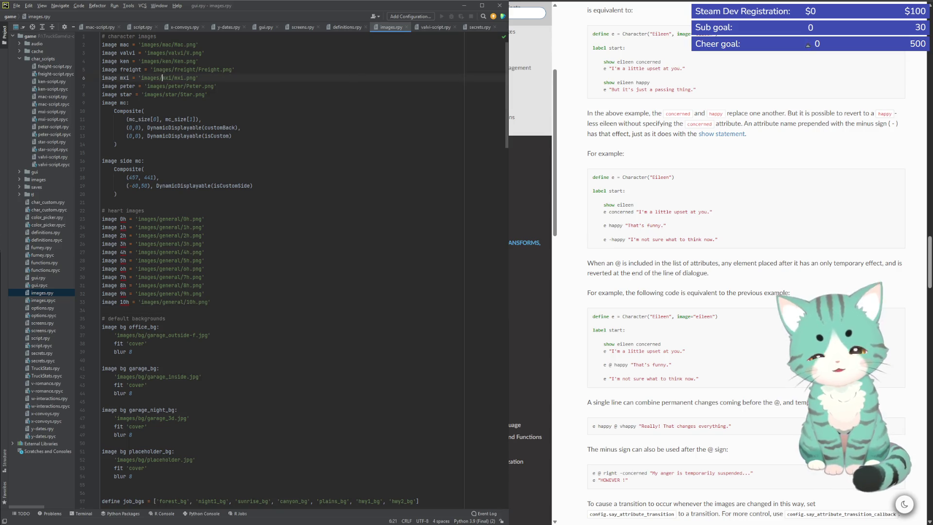
key("shift+End")
key("End")
key("ctrl+d")
key("Left")
key("Left")
key("Left")
key("shift+Left")
key("shift+Left")
key("shift+Left")
type("pitbull")
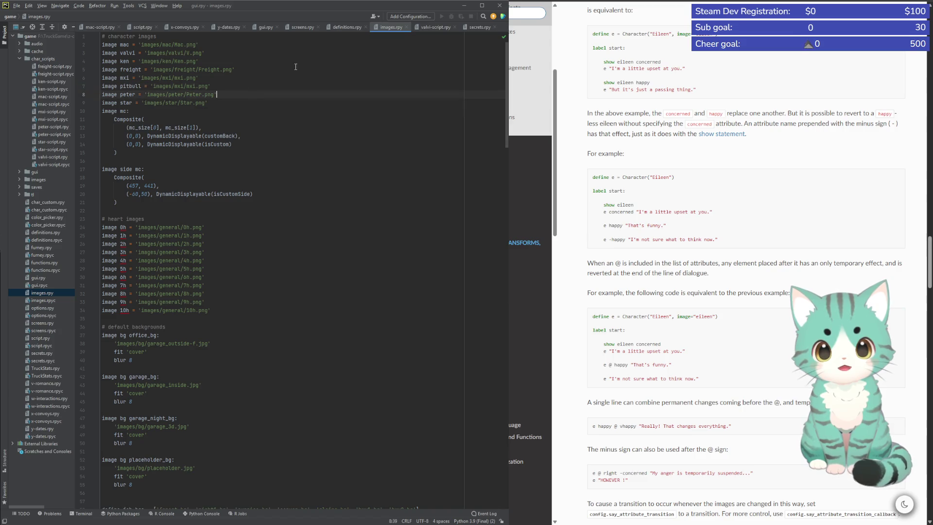
left_click(339, 28)
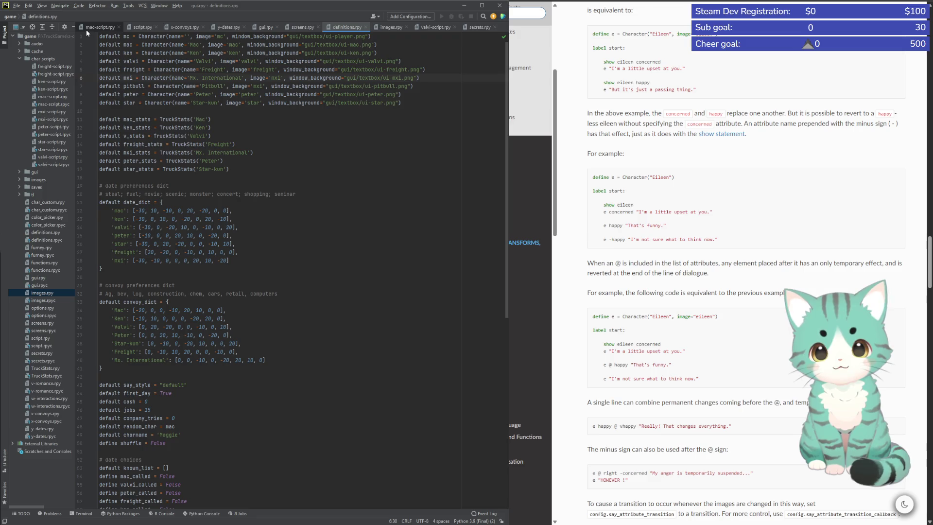
In script.rpy's car_job label, begin an mxi line right after the heart display's show expression line
left_click(135, 23)
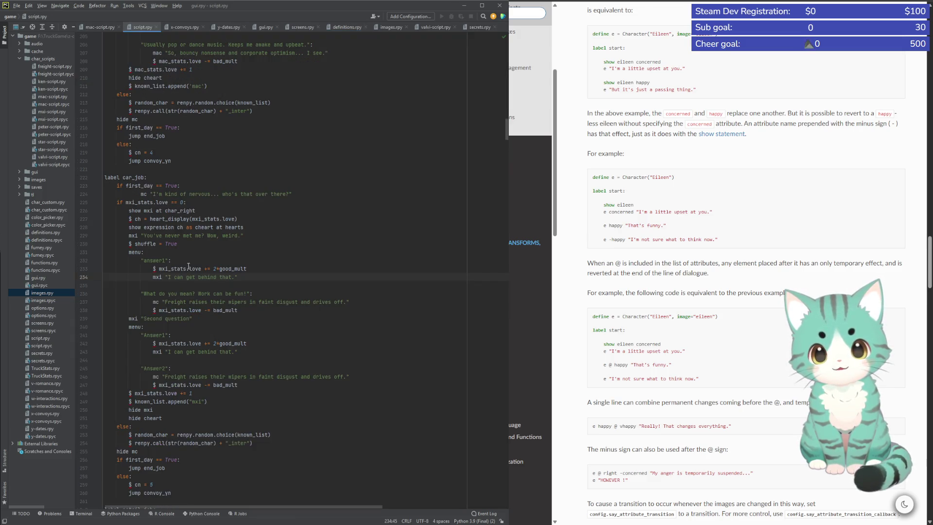
scroll(168, 220, "up", 2)
scroll(204, 243, "up", 4)
scroll(254, 286, "up", 5)
scroll(261, 283, "down", 6)
scroll(250, 289, "down", 5)
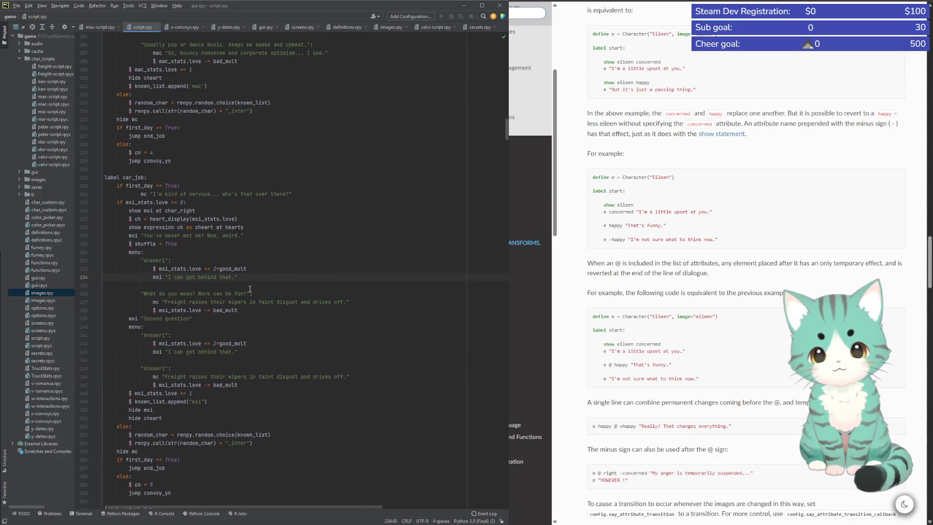
scroll(250, 290, "up", 2)
scroll(262, 292, "up", 4)
scroll(279, 295, "up", 3)
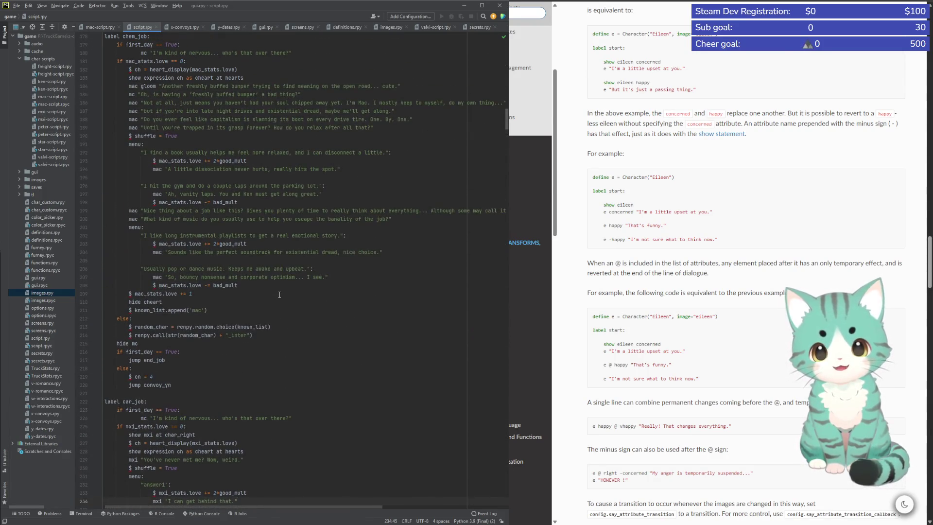
left_click(246, 451)
key("Return")
type("mxi")
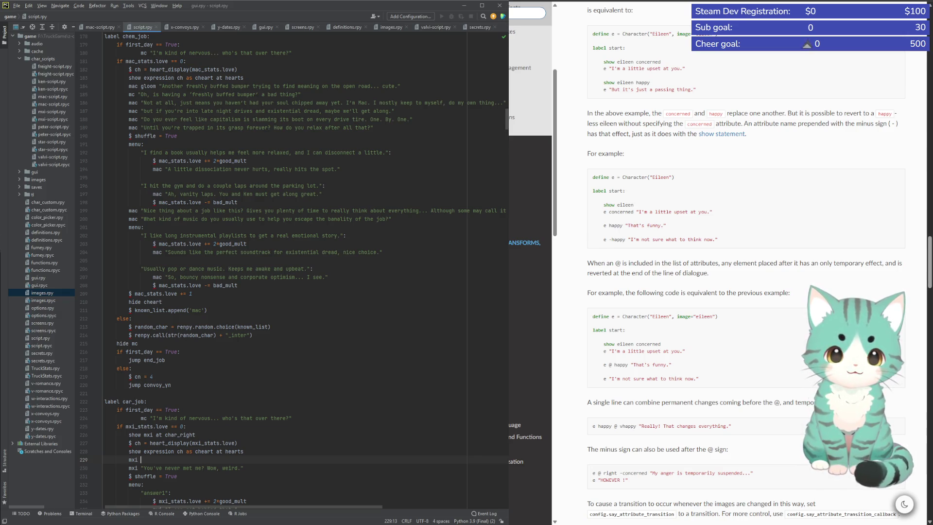
Add mxi's Hola introduction and the line mxi "Like Pitbull always says:"
key("Tab")
key("End")
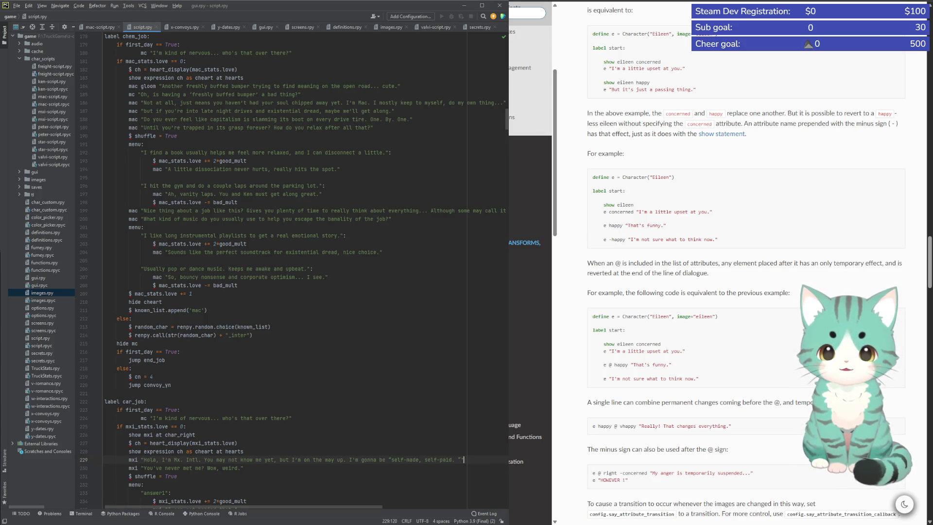
key("BackSpace")
key("End")
key("Return")
type("mxi")
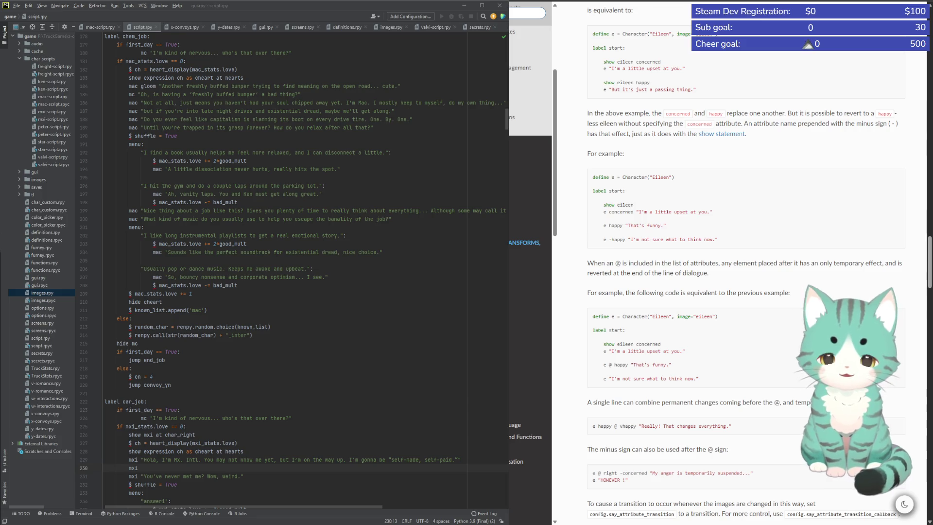
type("\"Like Pitbull always says:")
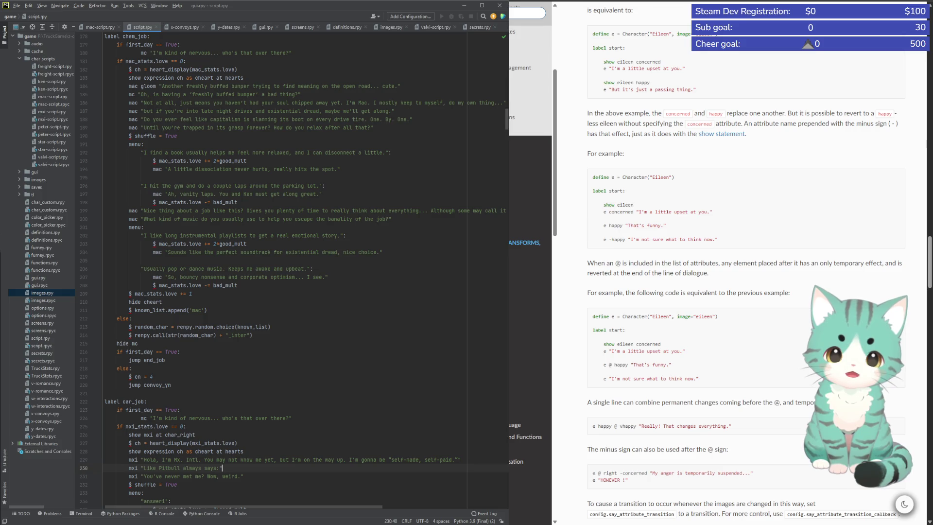
Replace the never-met-me line with Pitbull's "I party like a rockstar…" superstar lyric
left_click(128, 476)
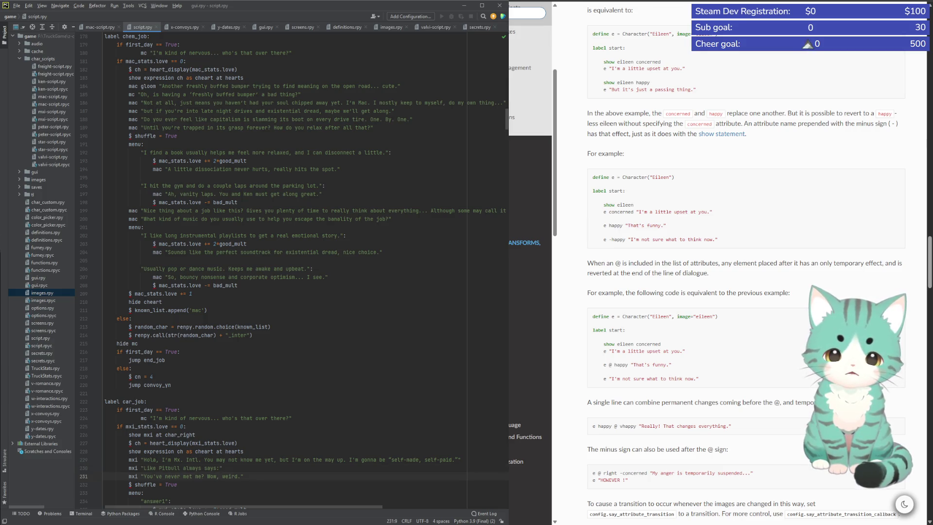
key("shift+Right")
key("shift+Right")
key("shift+Right")
key("shift+Right")
key("shift+Right")
key("shift+Right")
key("shift+Right")
key("shift+Right")
key("shift+Right")
key("shift+Left")
type("pit")
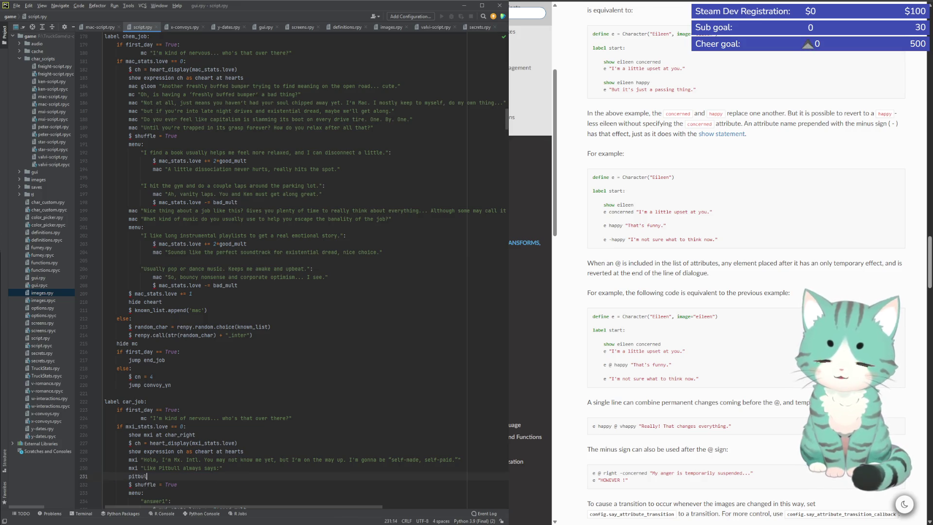
type("bull")
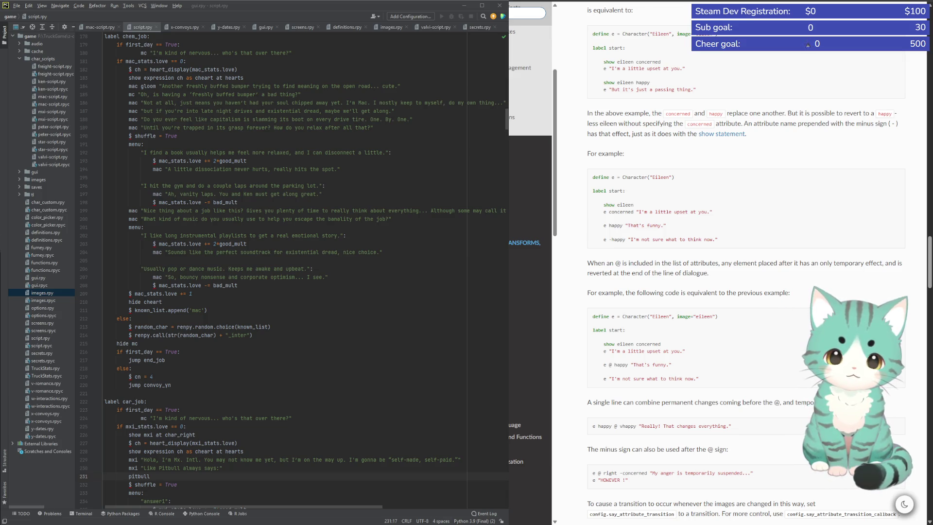
type("\"I party like a rockstar, look like a movie star, play like an all-star. Baby I'm a superstar.\"")
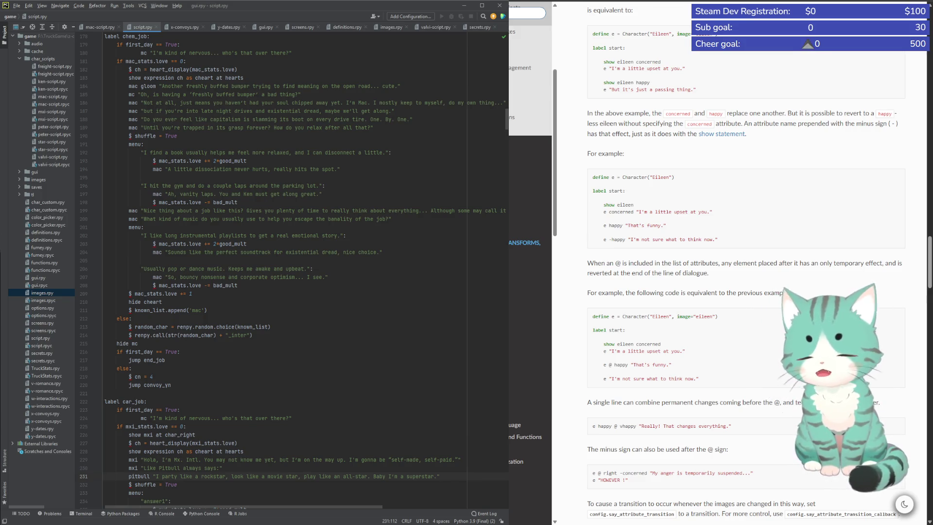
left_click(345, 419)
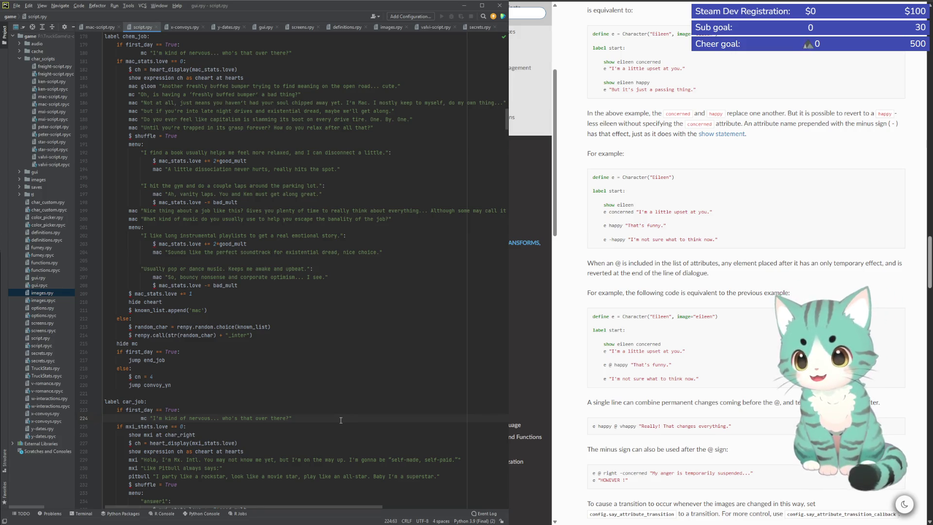
After the superstar lyric, add pitbull "I see the future but live for the moment."
scroll(341, 420, "down", 6)
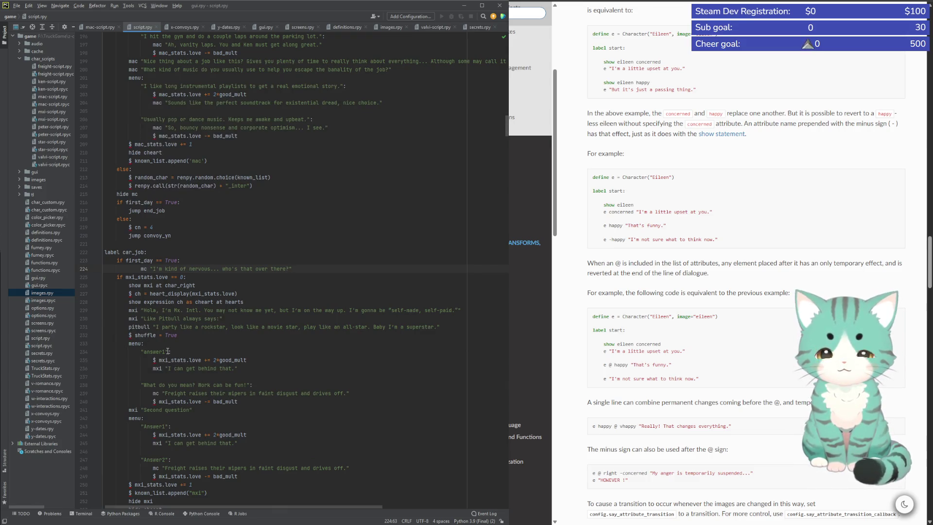
scroll(196, 343, "up", 3)
scroll(279, 354, "up", 4)
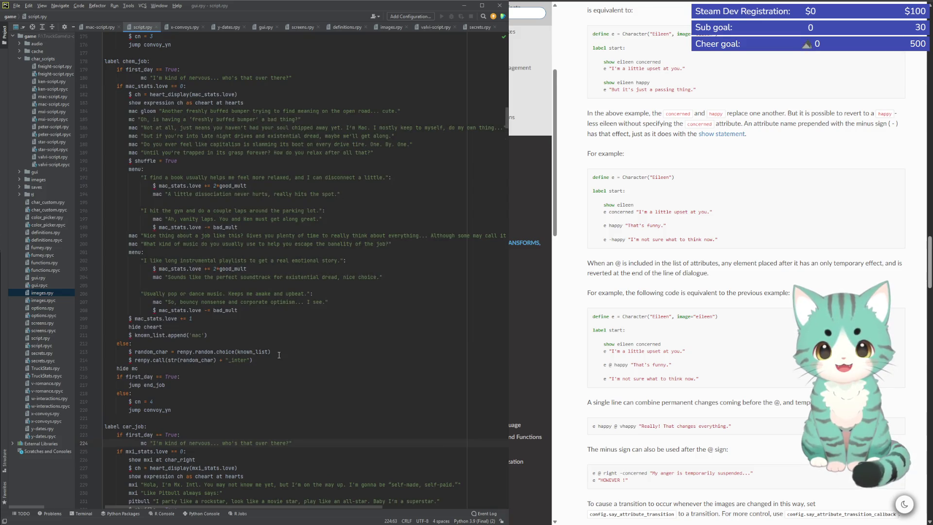
scroll(279, 354, "down", 6)
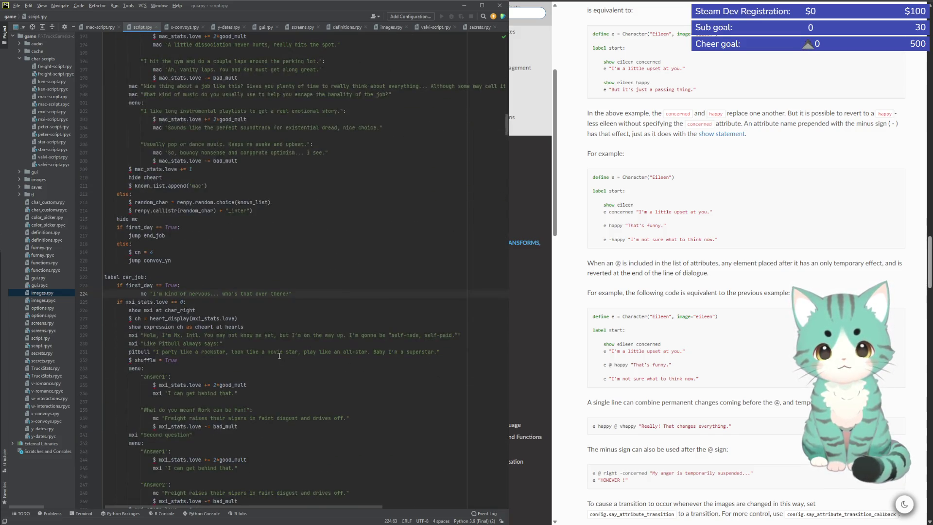
left_click(440, 352)
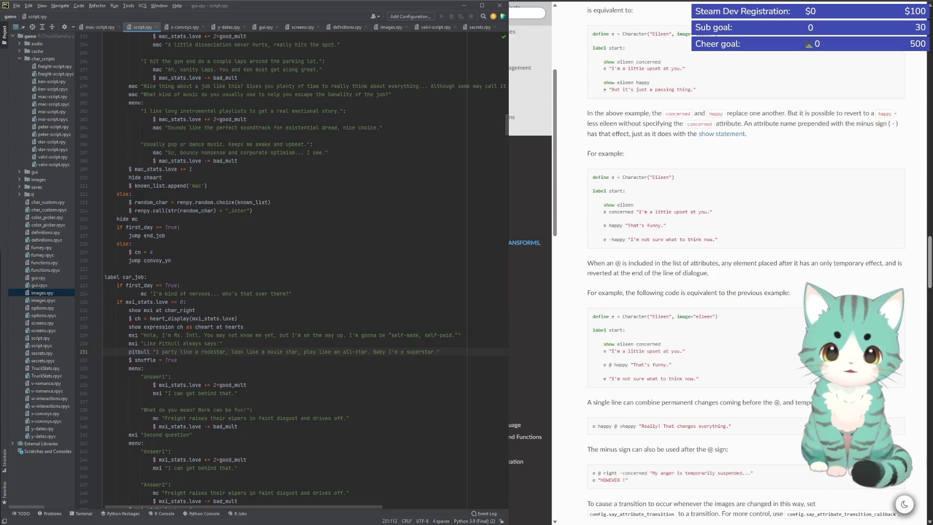
scroll(253, 301, "up", 1)
scroll(253, 302, "up", 3)
scroll(253, 302, "down", 2)
scroll(329, 365, "down", 2)
key("Return")
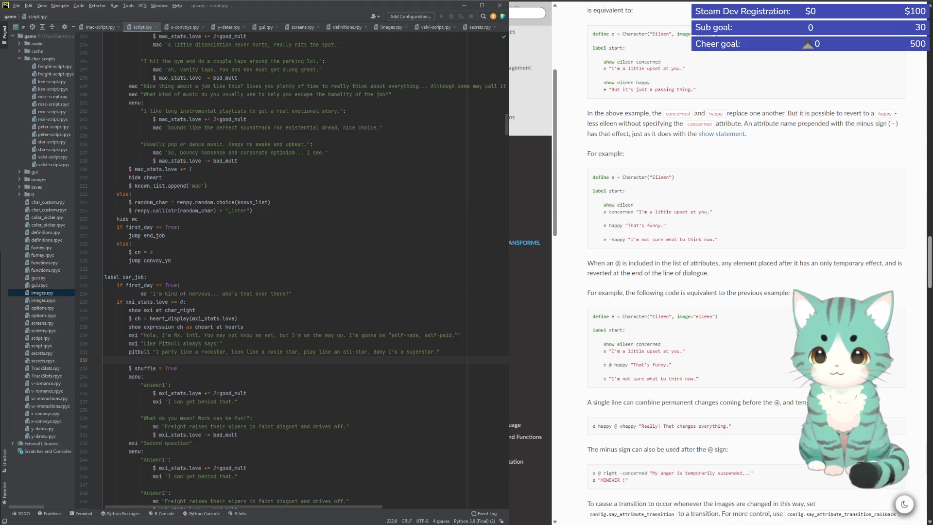
type("pitbull")
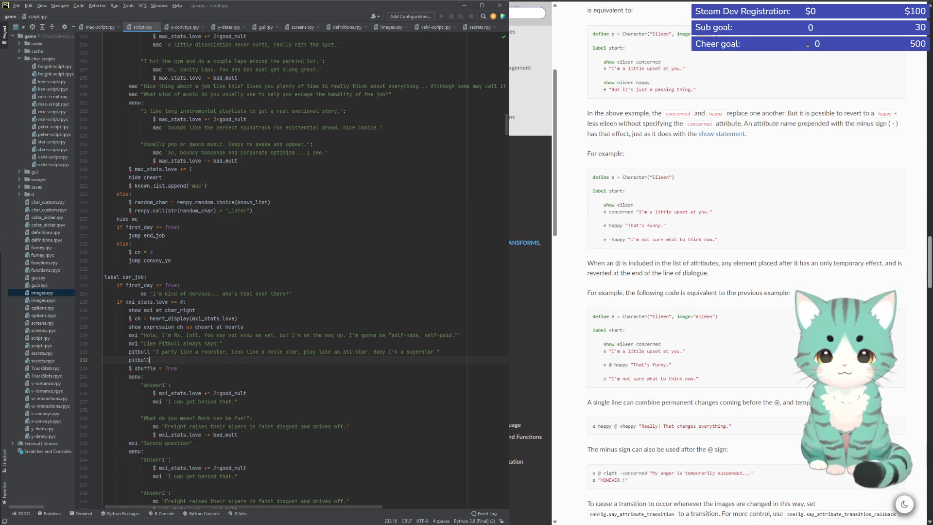
type(" \"")
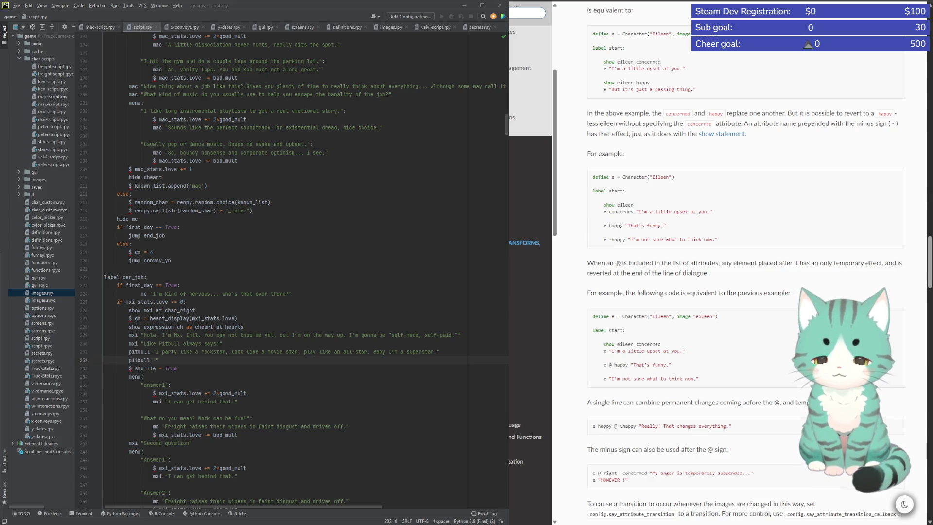
type("I see the future but live for the moment.")
Add mxi "What are you doing with those free moments?" on the next line
key("Return")
type("m")
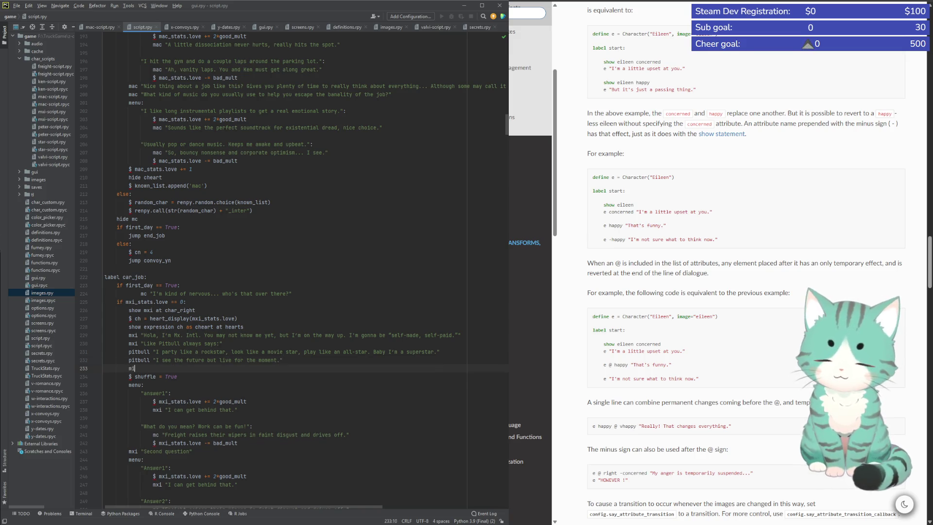
type("xi \"")
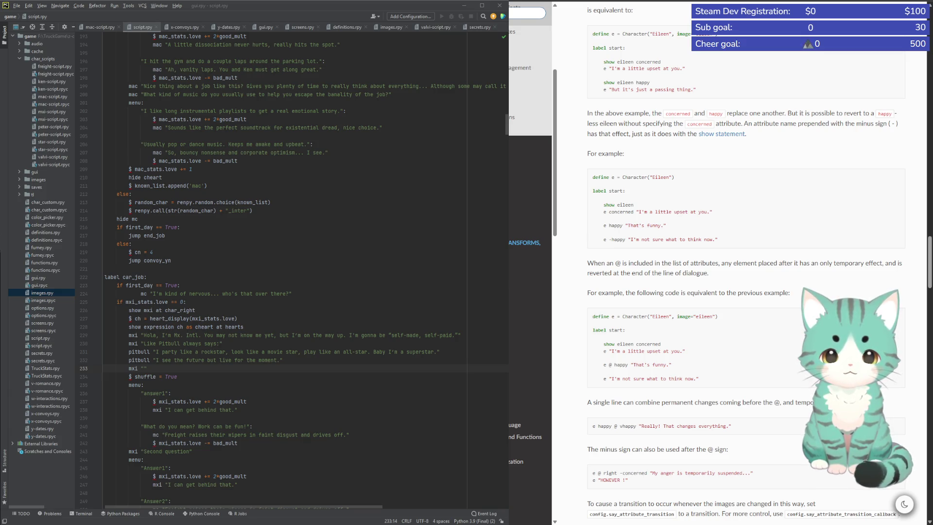
type("What are you doing with those free moments?")
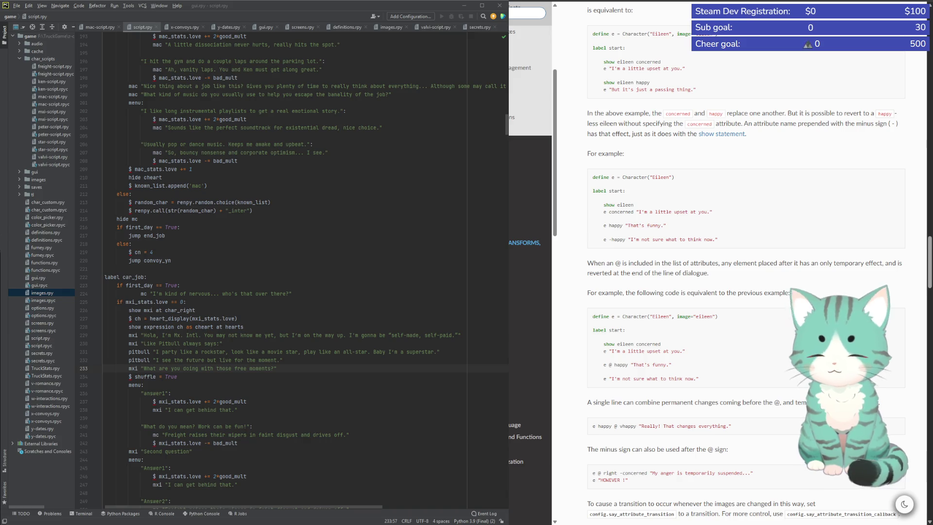
Replace answer1 with the truck-wash choice and reply "That's right, gotta keep it fresh, dale."
double_click(154, 394)
type("I appreciate a nice truck wash from time to time.")
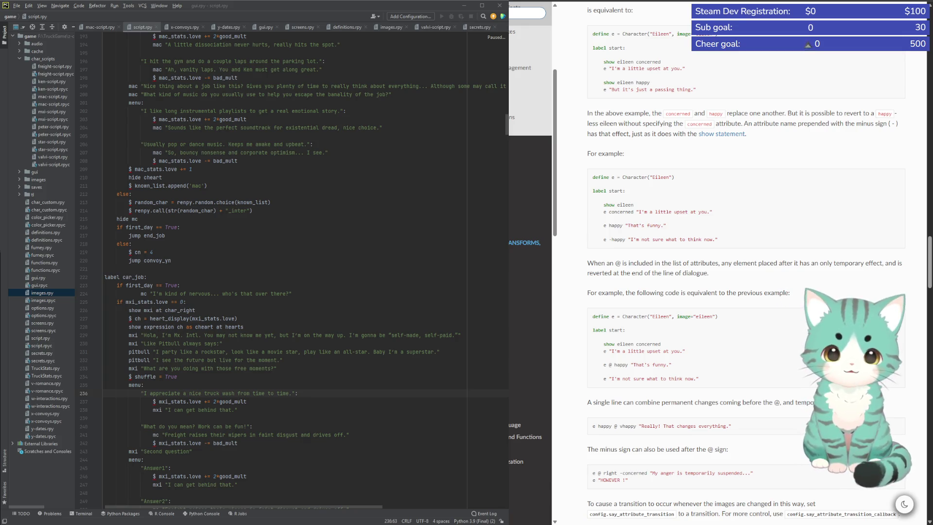
type("That's right, gotta keep it fresh, dale.")
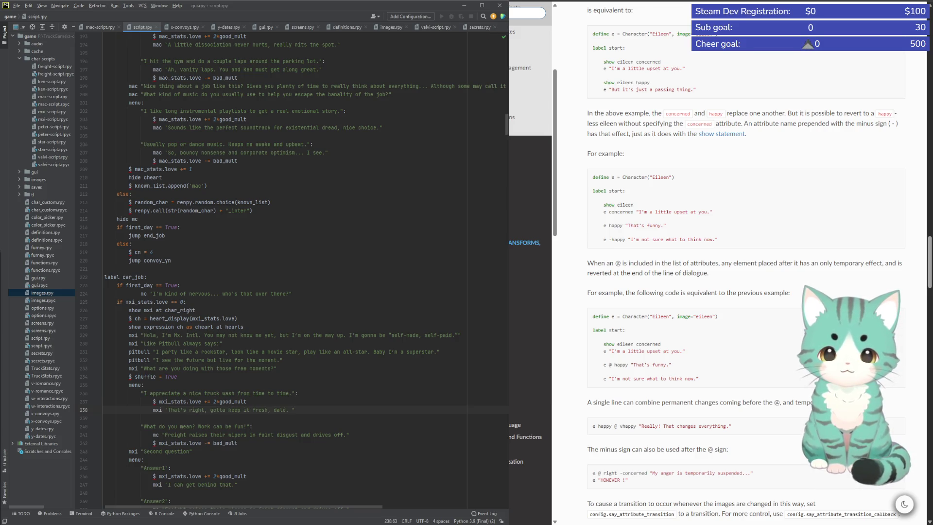
key("BackSpace")
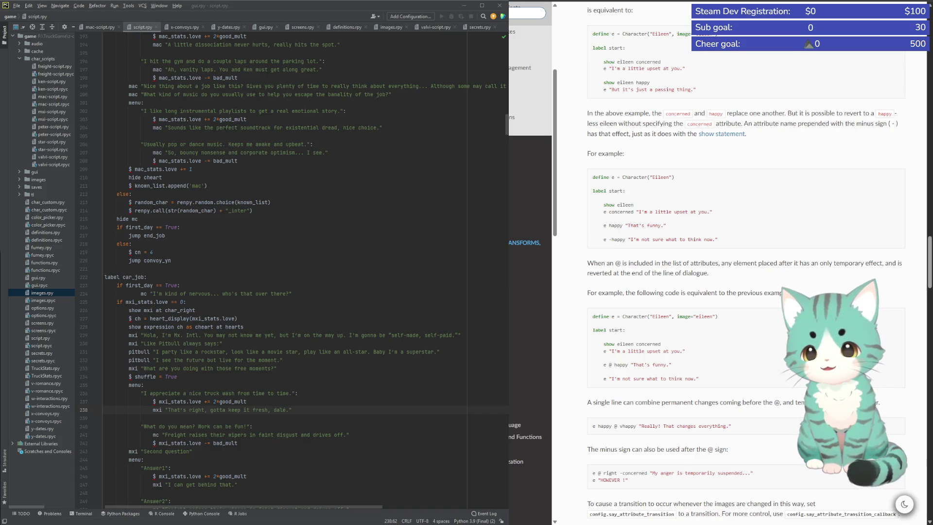
Replace the second choice with the truck-manuals line and give it an mxi "Como?" reply
key("Down")
key("Down")
type("I really love reading through old truck manuals, feels inspiring.")
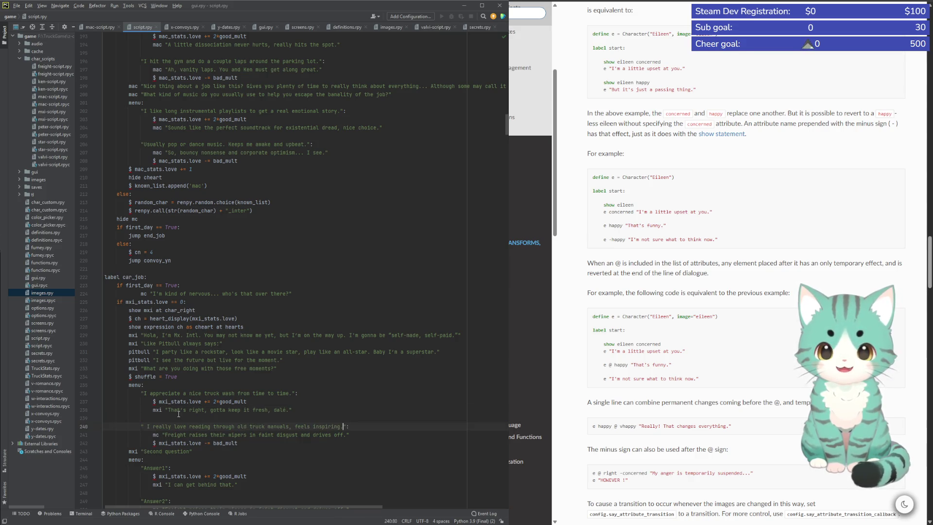
key("BackSpace")
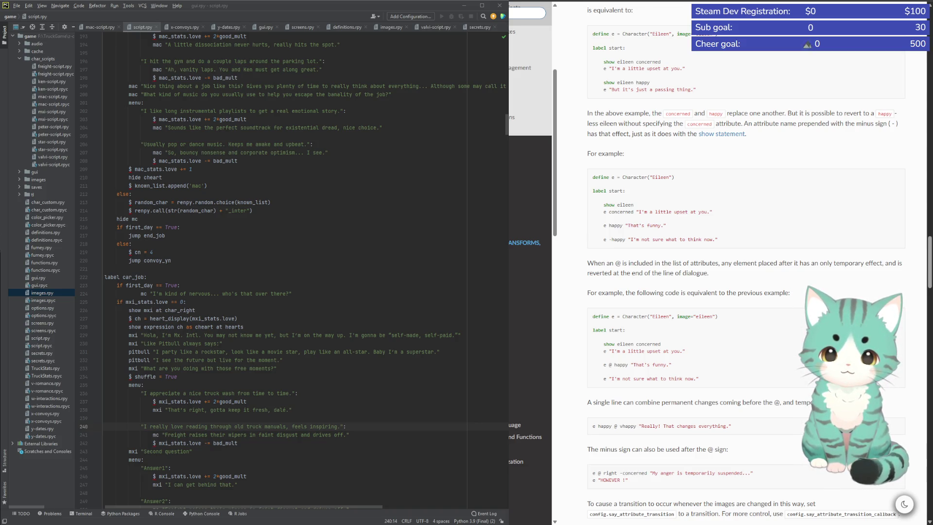
double_click(155, 434)
type("mxi")
left_click_drag(168, 435, 349, 434)
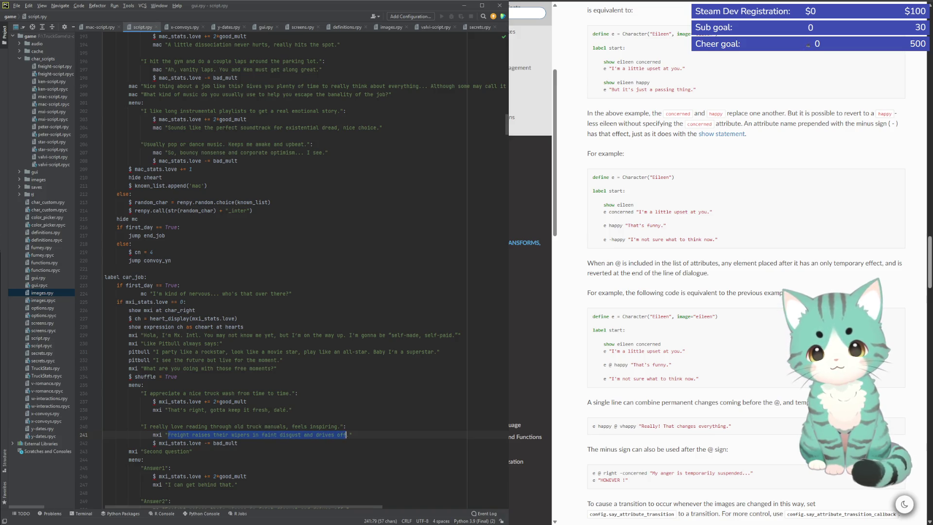
type("Como? Can't get stuck in the past, always be living for the future.")
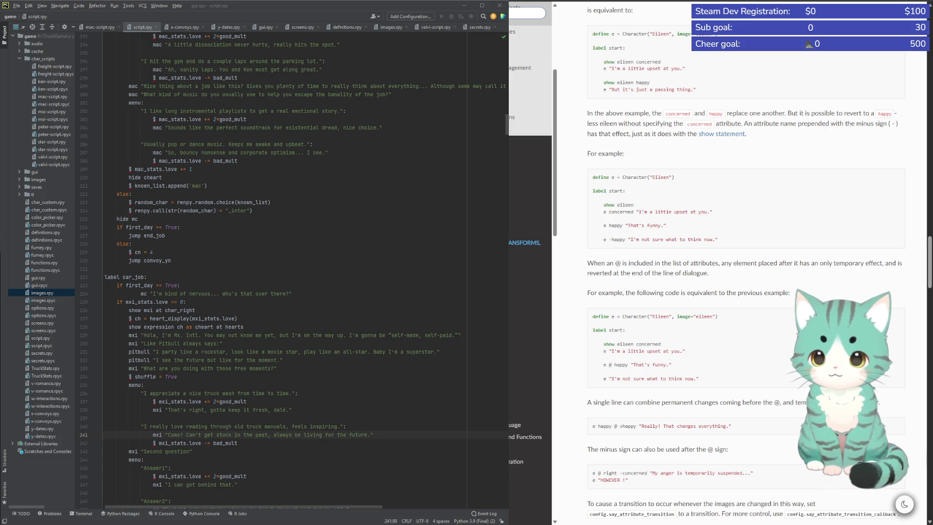
left_click_drag(145, 452, 191, 451)
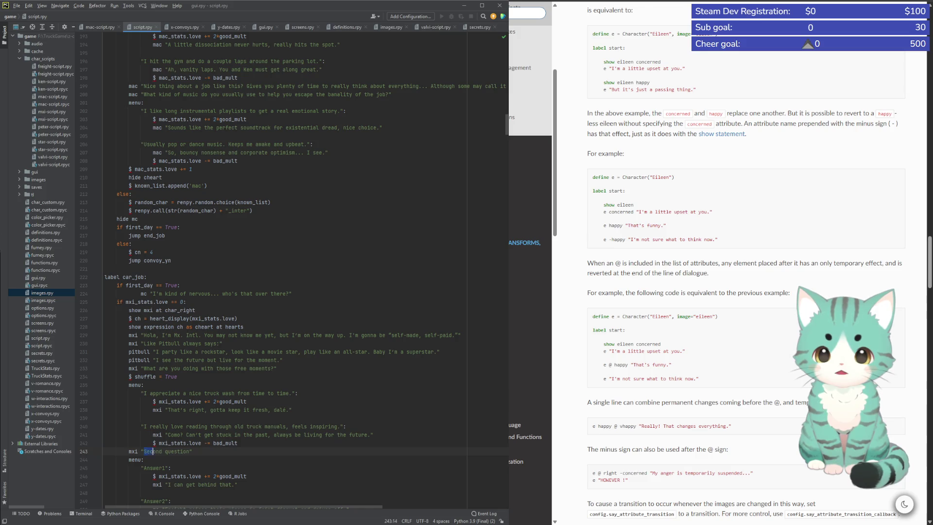
Replace the second question with Pitbull's perseverance success line
type("Passion, patience, and perseverance equals success.")
key("ctrl+shift+Right")
type("pitbull")
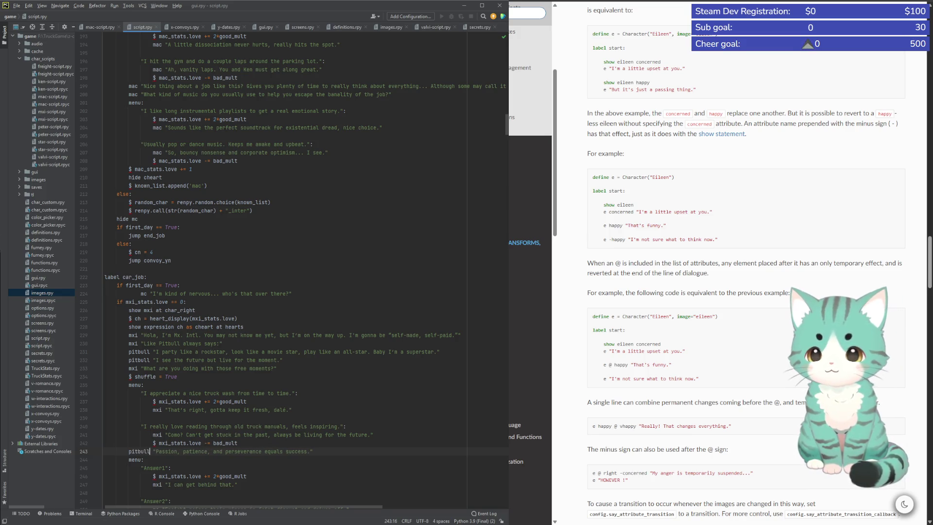
Add mxi "How are you aiming to make your mark?" below Pitbull's line
left_click(317, 446)
key("Down")
left_click(342, 451)
key("Return")
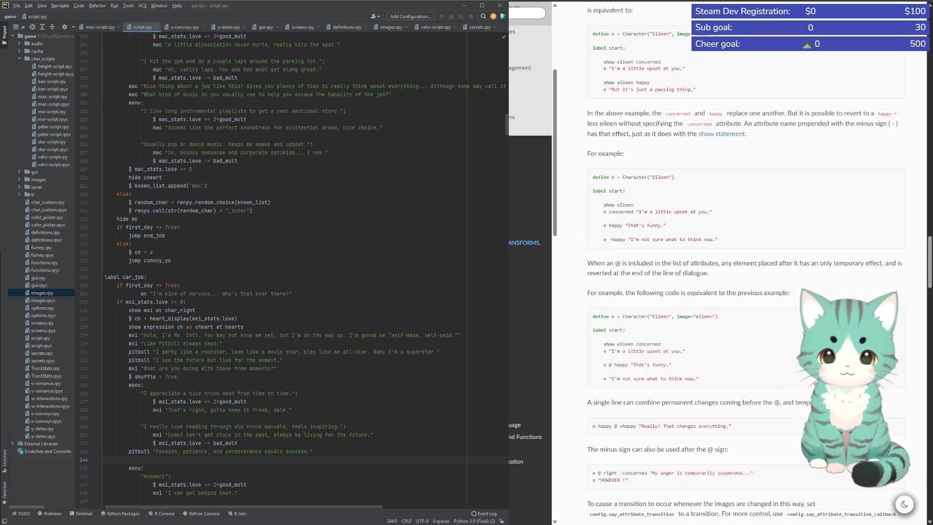
type("mxi")
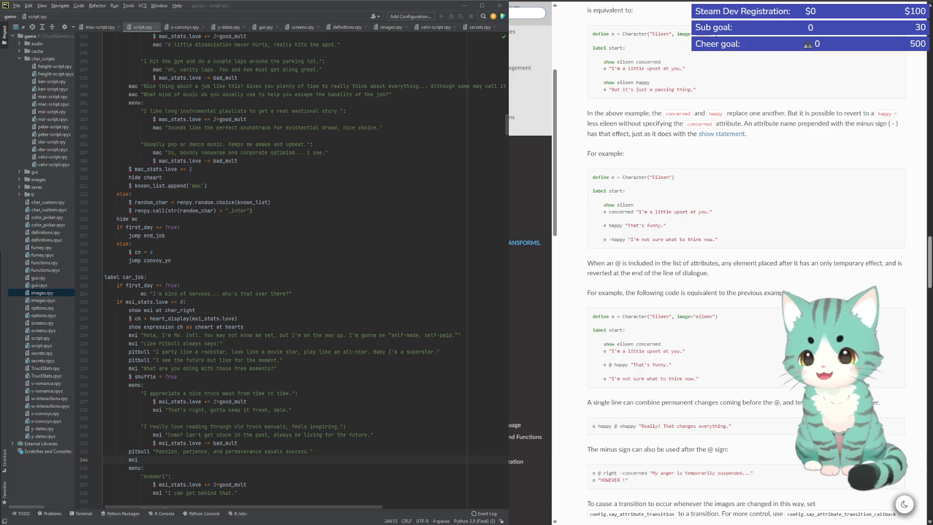
type("\"How are you aiming to make your mark?\"")
key("Return")
key("BackSpace")
key("BackSpace")
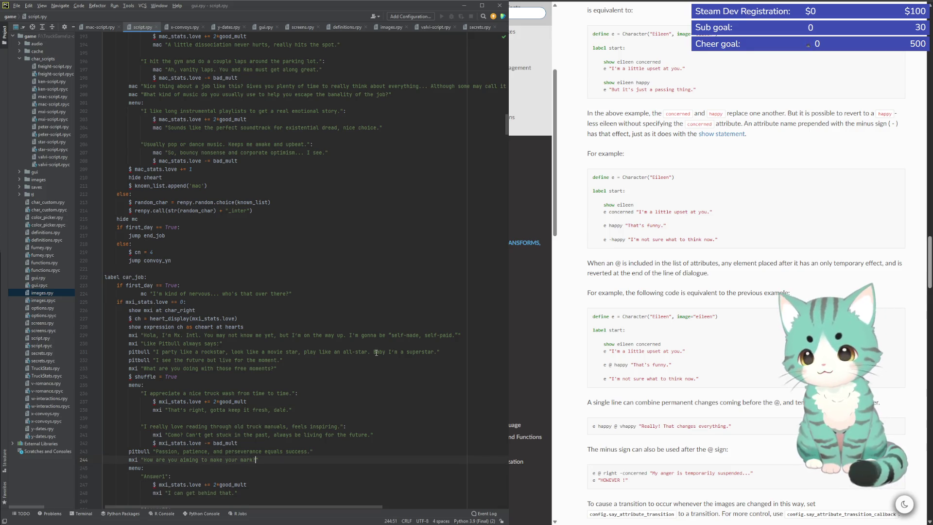
Replace Answer1 with the own-my-own-company choice and set its reply speaker to pitbull
scroll(376, 353, "down", 2)
scroll(376, 353, "down", 2)
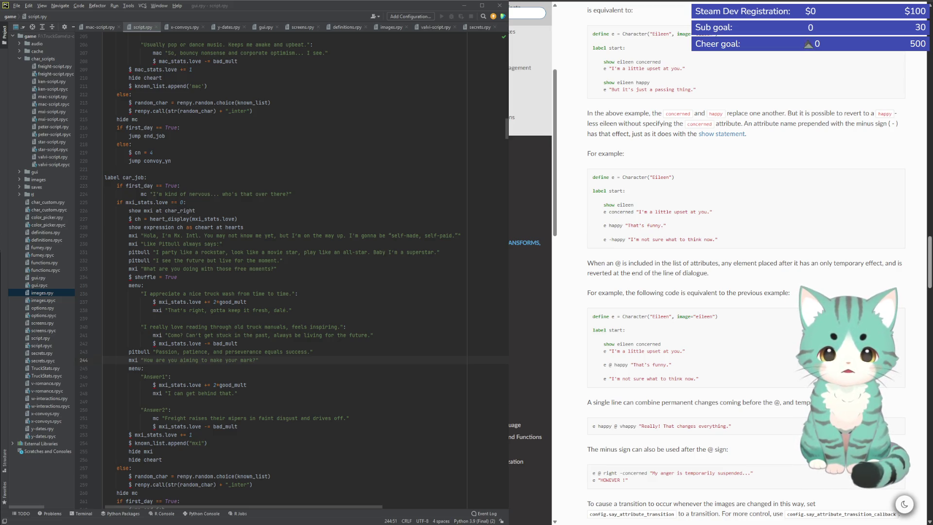
left_click_drag(144, 377, 167, 377)
type("I'm going to own my own company, nothing will stop me!")
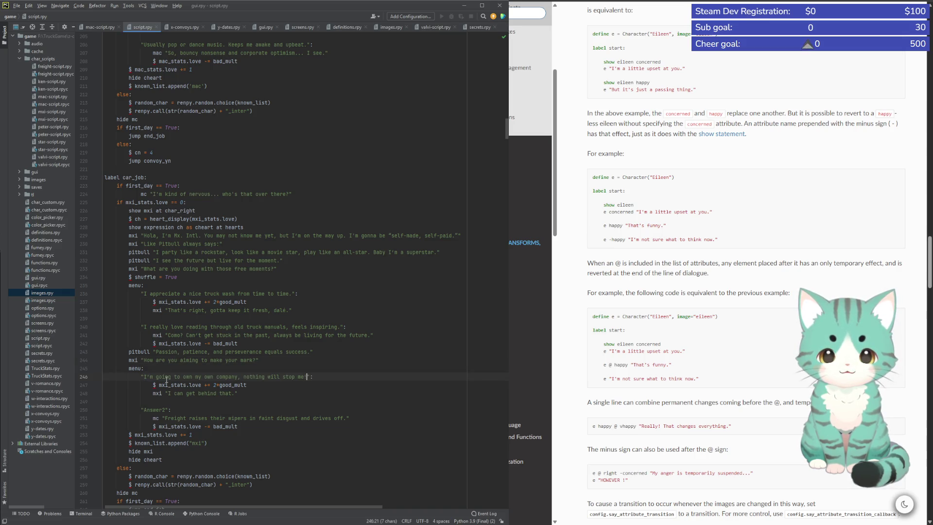
left_click_drag(153, 394, 161, 393)
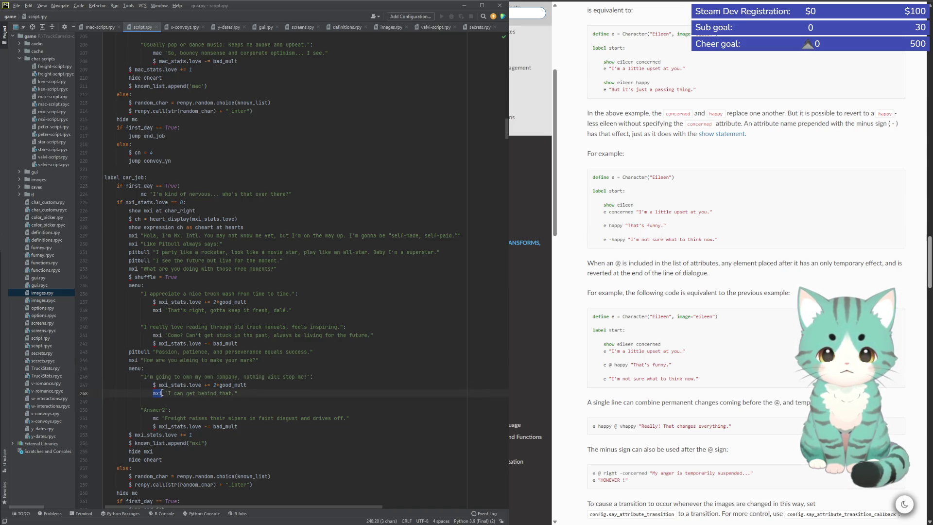
type("pitbull")
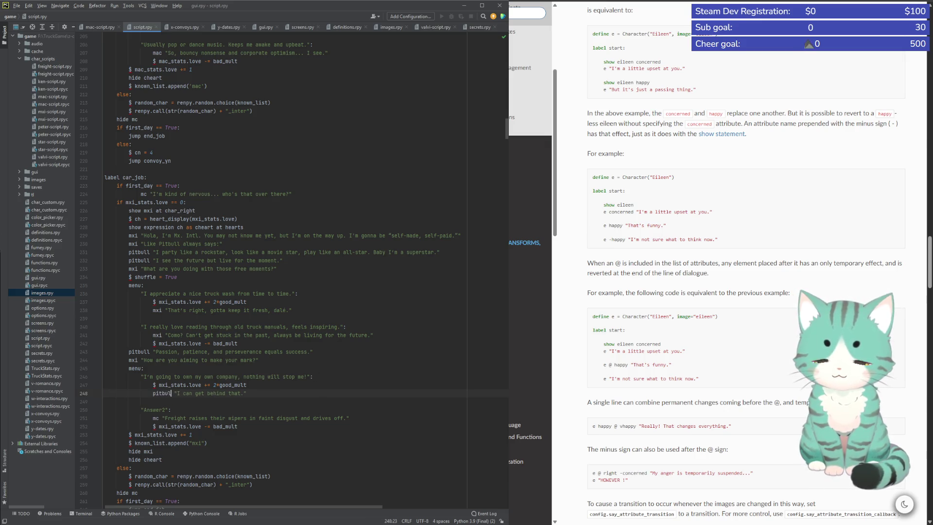